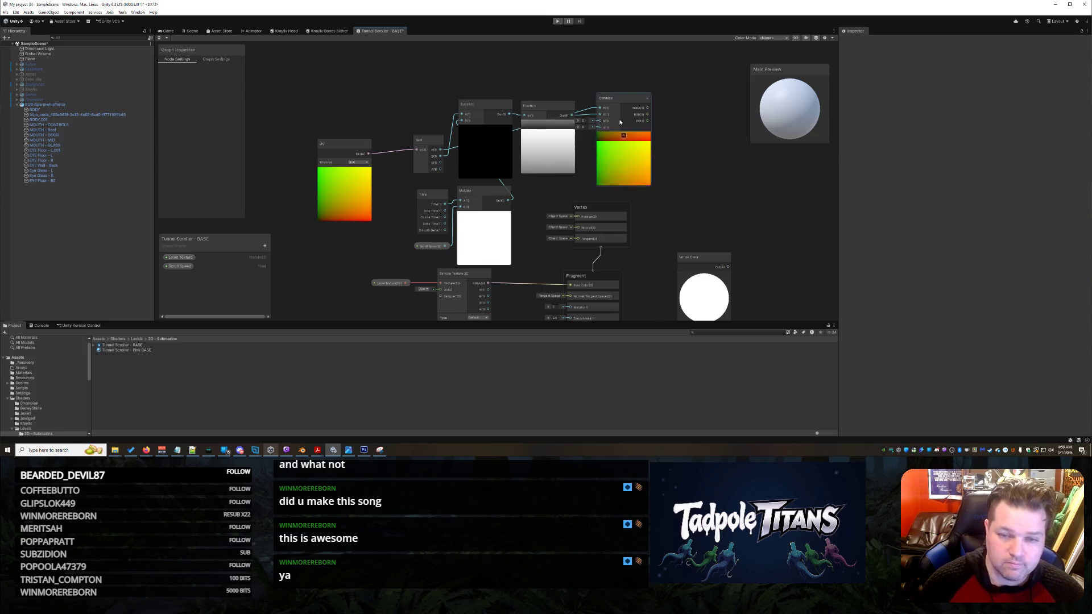
# Drag the Combine node slightly up and to the right in the Tunnel Scroller graph.
pyautogui.moveTo(619, 95)
pyautogui.mouseDown()
pyautogui.moveTo(631, 96)
pyautogui.moveTo(633, 73)
pyautogui.moveTo(632, 93)
pyautogui.mouseUp()
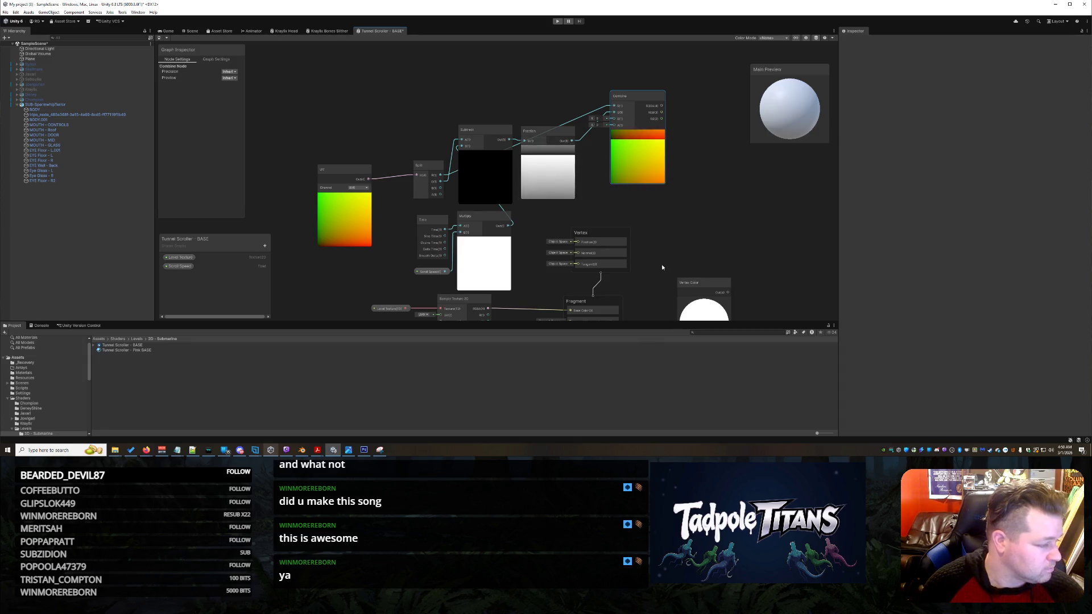
# Search Create Node for 'combine' and place the new Combine node right of the Vertex block.
pyautogui.moveTo(325, 295); pyautogui.dragTo(330, 257)
pyautogui.rightClick(330, 256)
pyautogui.click(343, 260)
pyautogui.write('combine')
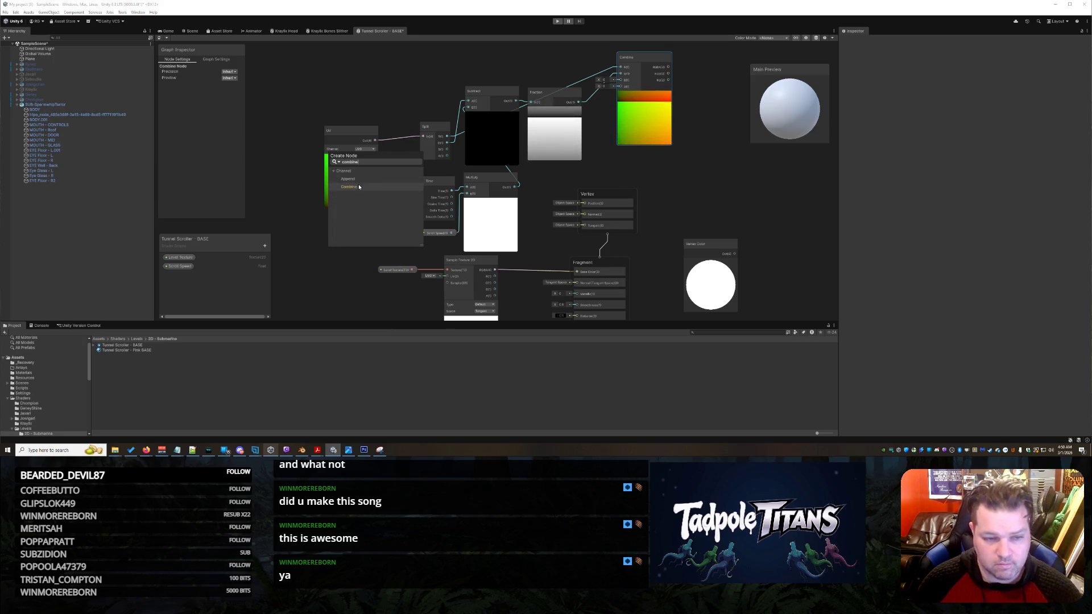
pyautogui.click(351, 189)
pyautogui.moveTo(358, 264)
pyautogui.mouseDown()
pyautogui.moveTo(349, 249)
pyautogui.moveTo(688, 163)
pyautogui.mouseUp()
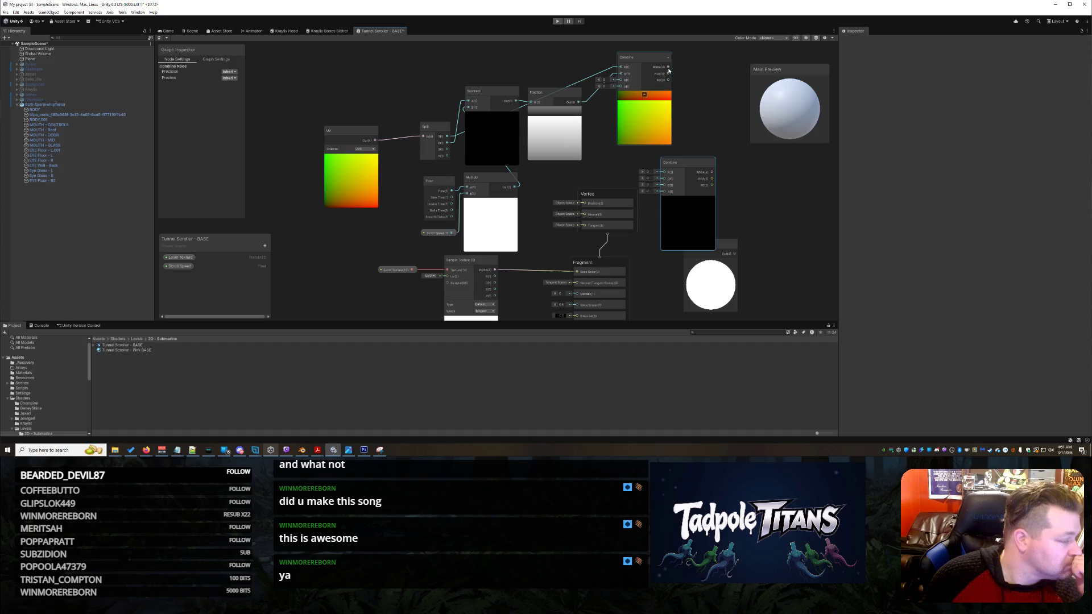
pyautogui.rightClick(691, 163)
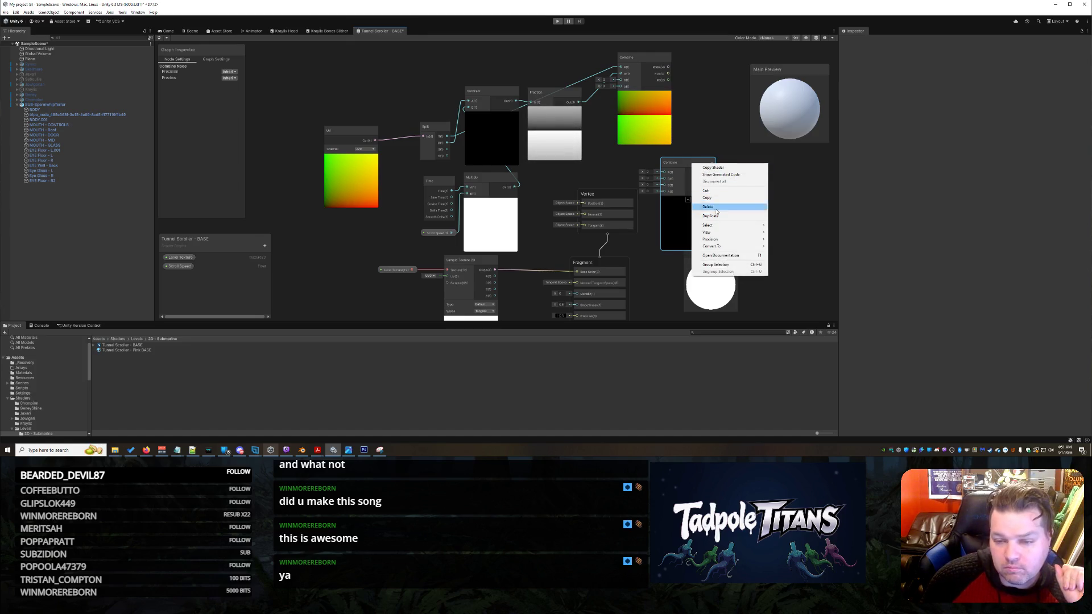
# Delete the extra Combine node and wire Combine's RGBA output into Sample Texture 2D's UV input.
pyautogui.click(708, 206)
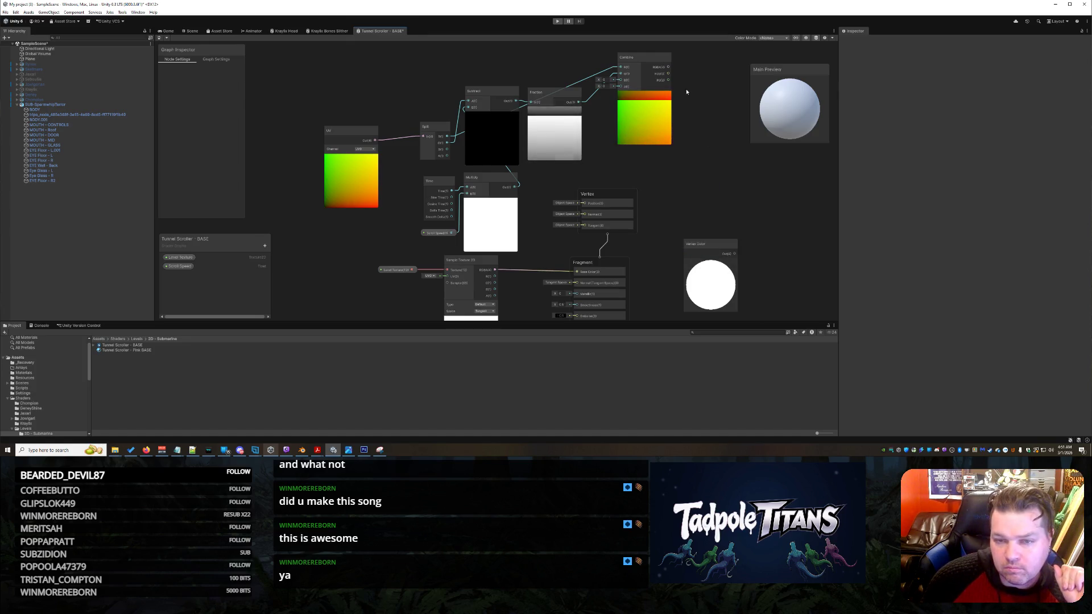
pyautogui.moveTo(670, 68)
pyautogui.mouseDown()
pyautogui.moveTo(433, 283)
pyautogui.moveTo(444, 282)
pyautogui.mouseUp()
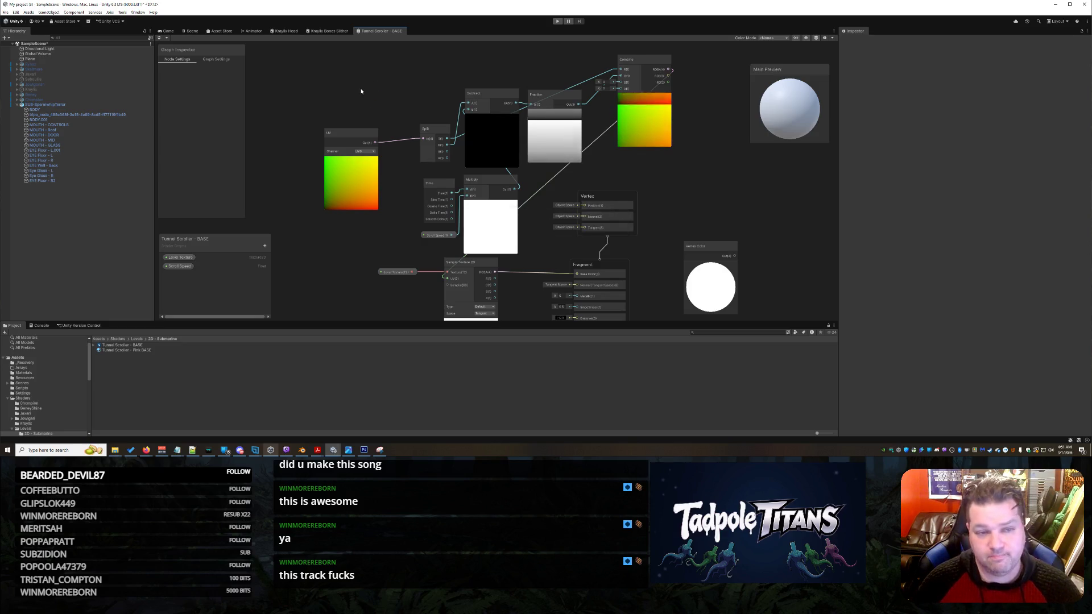
# Switch to the Scene view and frame the plane showing the pink scrolling tunnel texture.
pyautogui.click(185, 32)
pyautogui.scroll(-2, 485, 196)
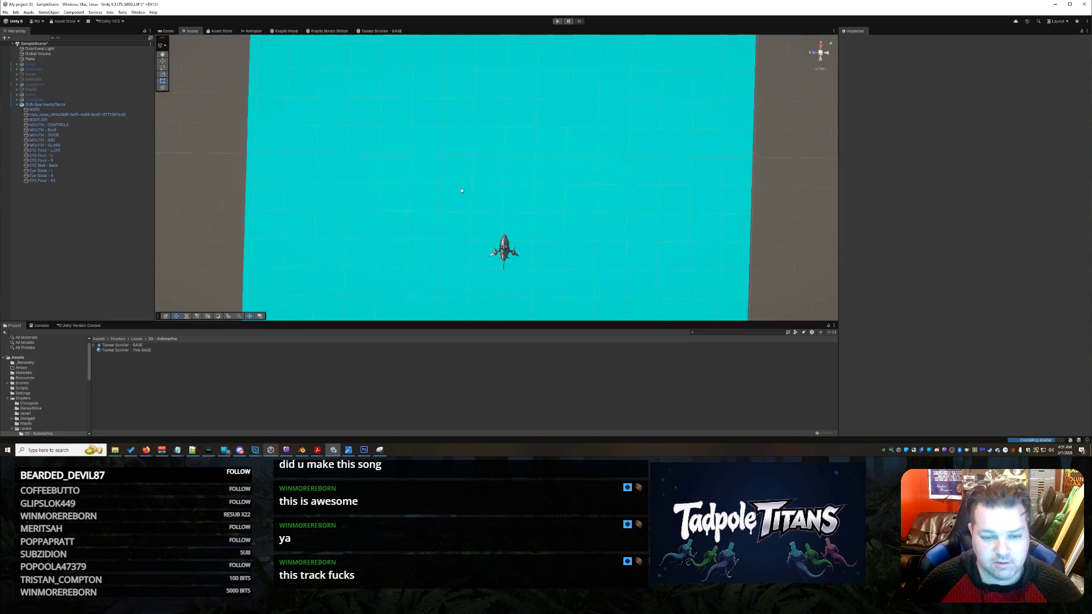
pyautogui.moveTo(485, 195)
pyautogui.mouseDown()
pyautogui.moveTo(658, 165)
pyautogui.moveTo(654, 214)
pyautogui.mouseUp()
pyautogui.moveTo(733, 227)
pyautogui.mouseDown()
pyautogui.moveTo(736, 175)
pyautogui.moveTo(719, 164)
pyautogui.moveTo(714, 214)
pyautogui.moveTo(742, 222)
pyautogui.moveTo(704, 215)
pyautogui.moveTo(732, 231)
pyautogui.moveTo(770, 190)
pyautogui.moveTo(741, 165)
pyautogui.moveTo(773, 214)
pyautogui.moveTo(735, 179)
pyautogui.moveTo(753, 136)
pyautogui.moveTo(754, 221)
pyautogui.moveTo(776, 259)
pyautogui.moveTo(771, 221)
pyautogui.moveTo(775, 265)
pyautogui.moveTo(784, 263)
pyautogui.moveTo(759, 190)
pyautogui.moveTo(688, 166)
pyautogui.moveTo(689, 186)
pyautogui.mouseUp()
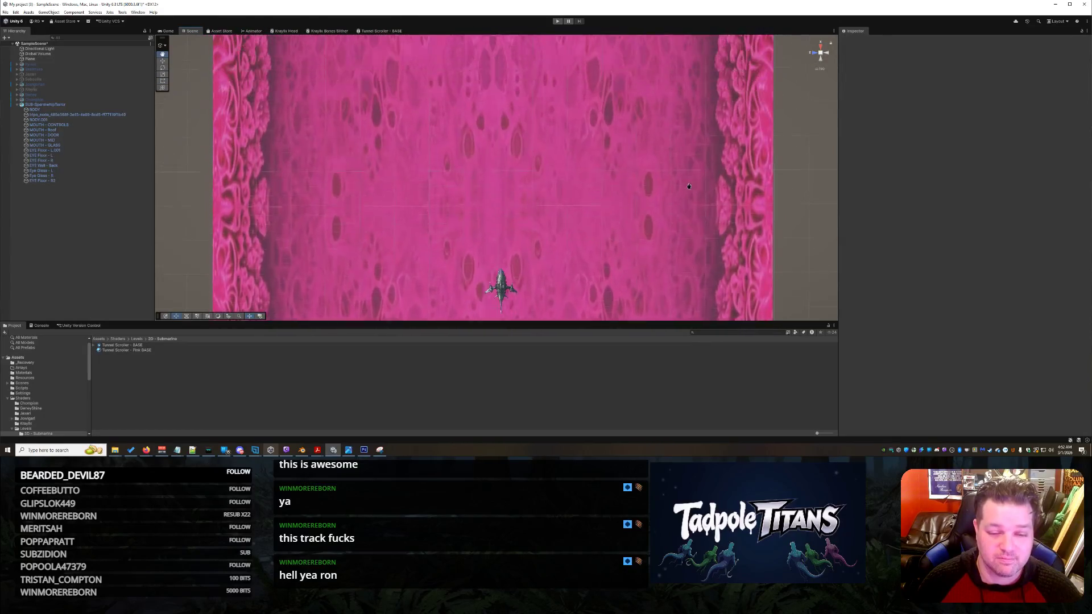
# Select the pink plane and stretch it wider to the right.
pyautogui.scroll(1, 689, 188)
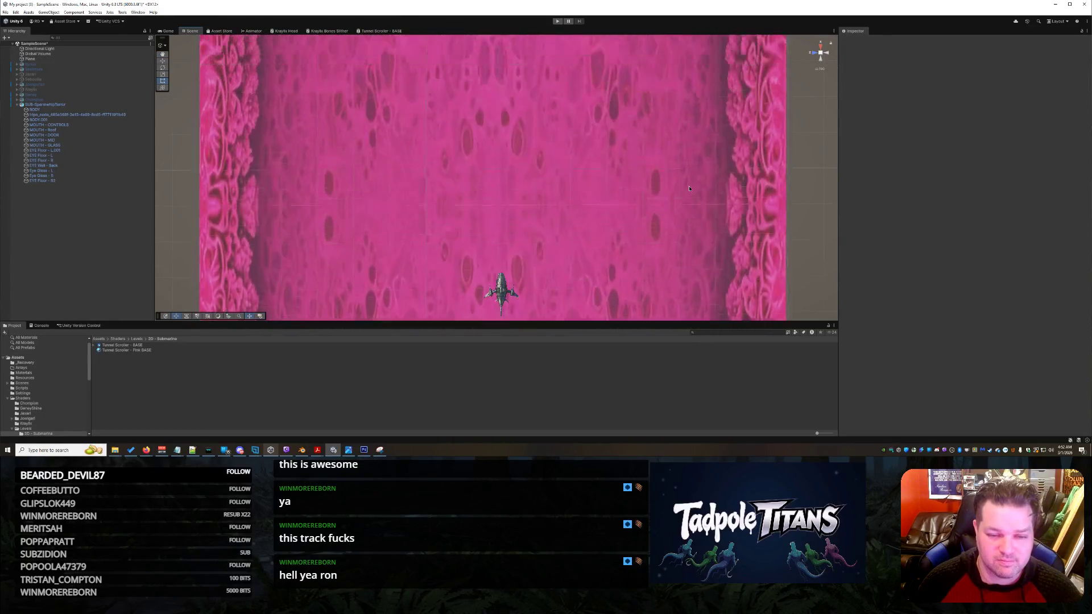
pyautogui.moveTo(689, 189)
pyautogui.mouseDown()
pyautogui.moveTo(650, 188)
pyautogui.moveTo(700, 189)
pyautogui.mouseUp()
pyautogui.scroll(1, 626, 213)
pyautogui.rightClick(670, 199)
pyautogui.click(703, 208)
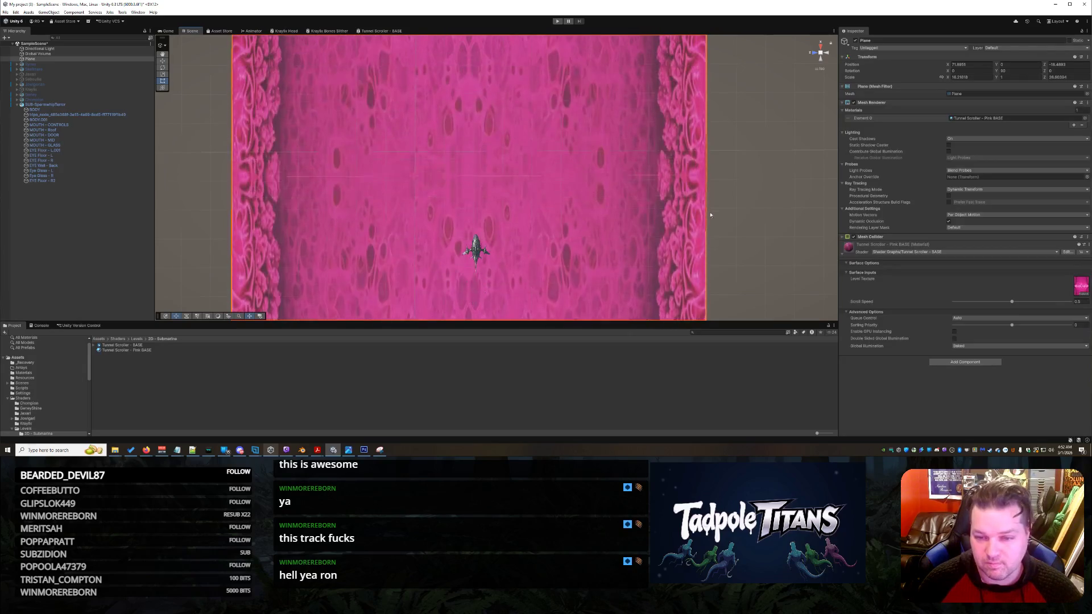
pyautogui.moveTo(707, 212); pyautogui.dragTo(782, 211)
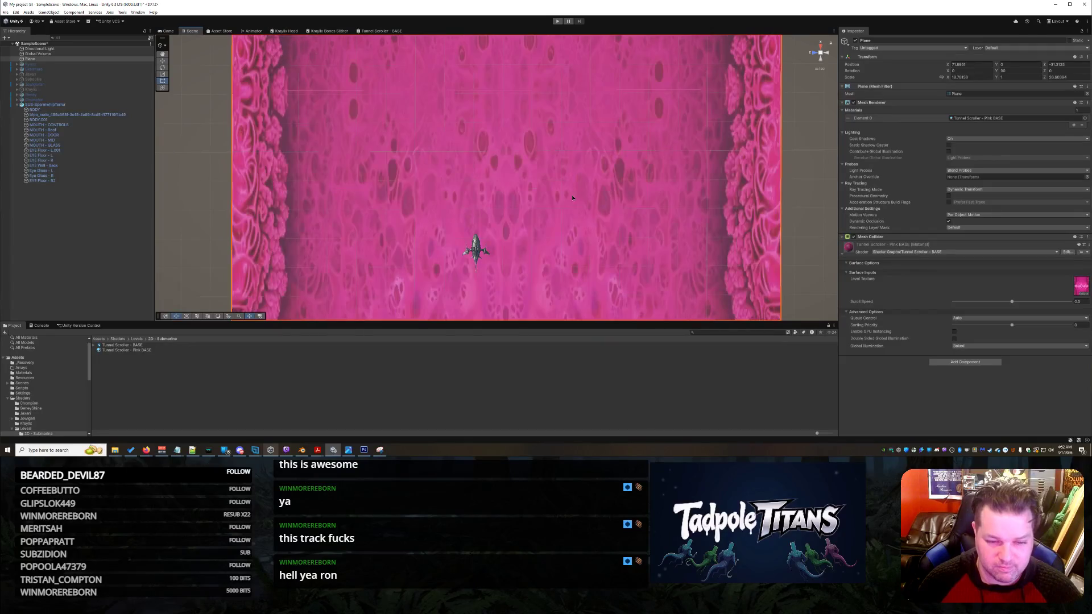
# Move the submarine right with the Move tool so it sits centred on the plane.
pyautogui.rightClick(481, 251)
pyautogui.click(479, 250)
pyautogui.click(478, 251)
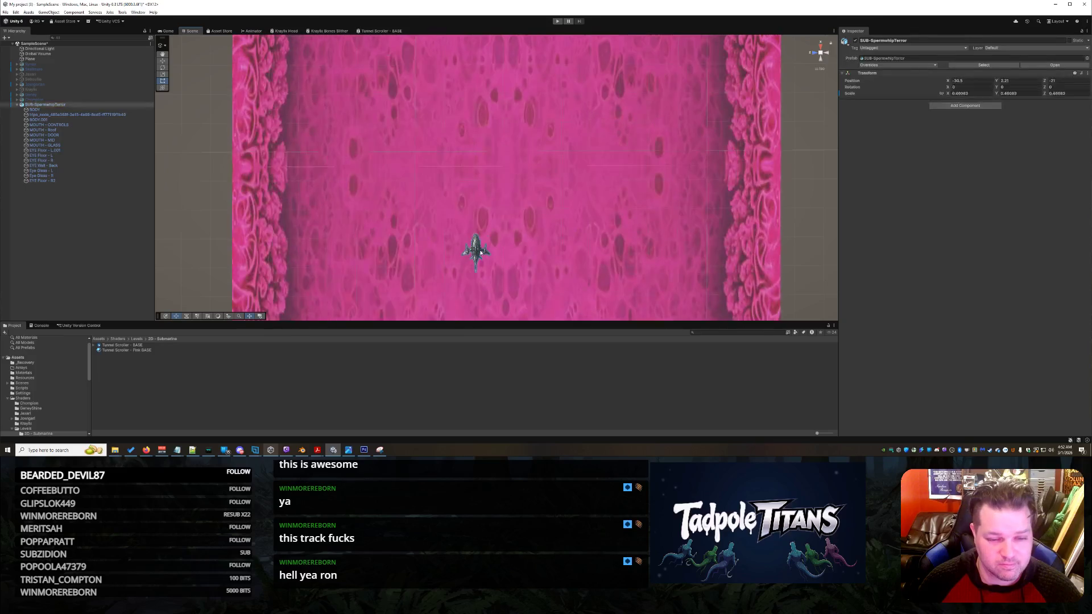
pyautogui.press('w')
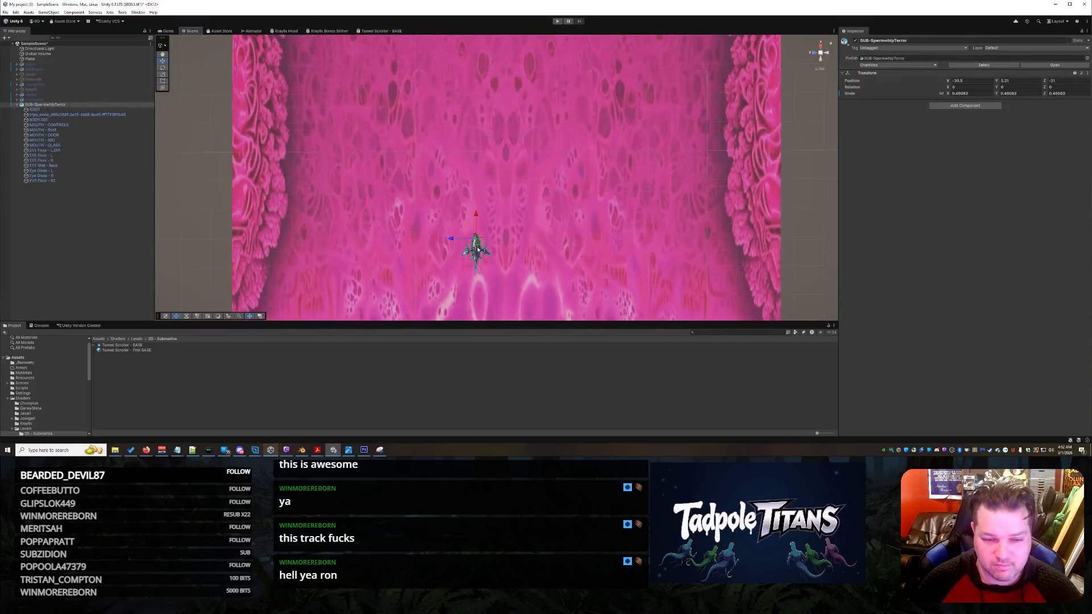
pyautogui.moveTo(453, 240); pyautogui.dragTo(488, 240)
pyautogui.rightClick(789, 185)
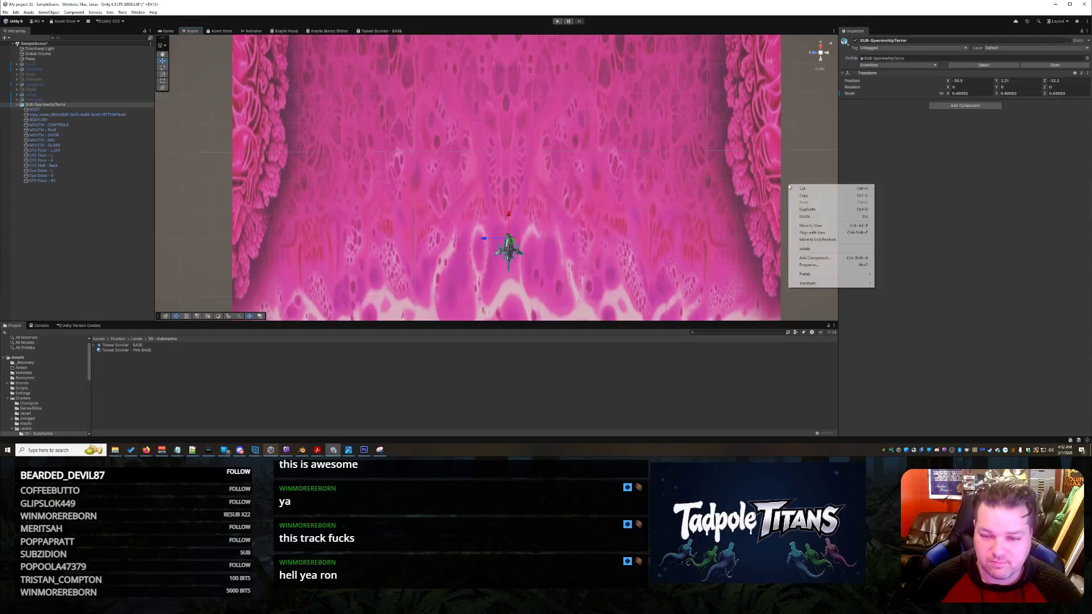
pyautogui.click(795, 154)
pyautogui.scroll(-3, 776, 239)
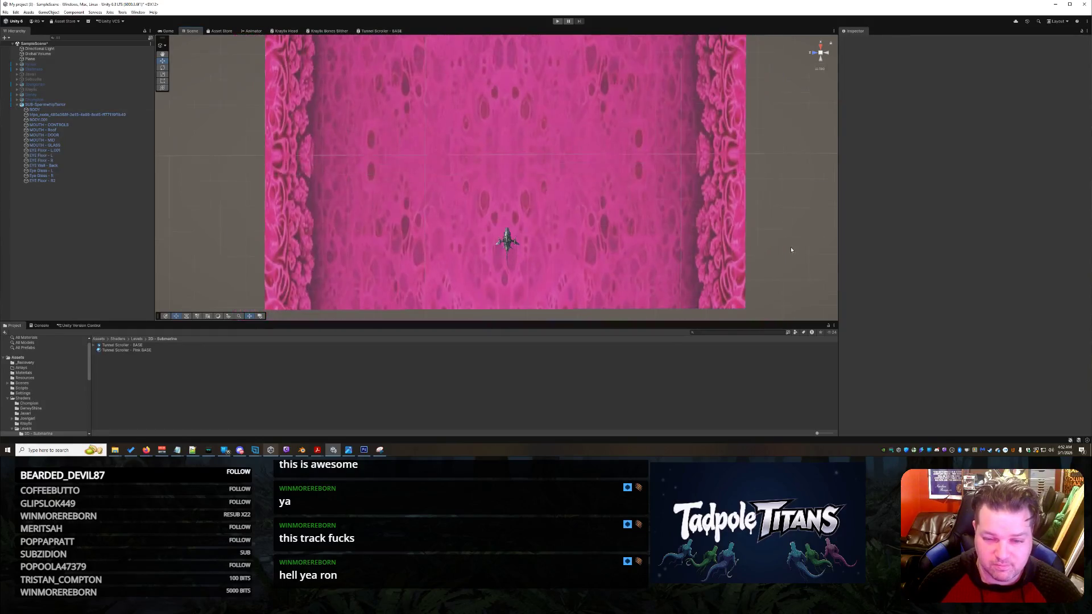
pyautogui.moveTo(776, 243)
pyautogui.mouseDown()
pyautogui.moveTo(766, 296)
pyautogui.moveTo(754, 182)
pyautogui.moveTo(753, 196)
pyautogui.mouseUp()
pyautogui.scroll(2, 721, 218)
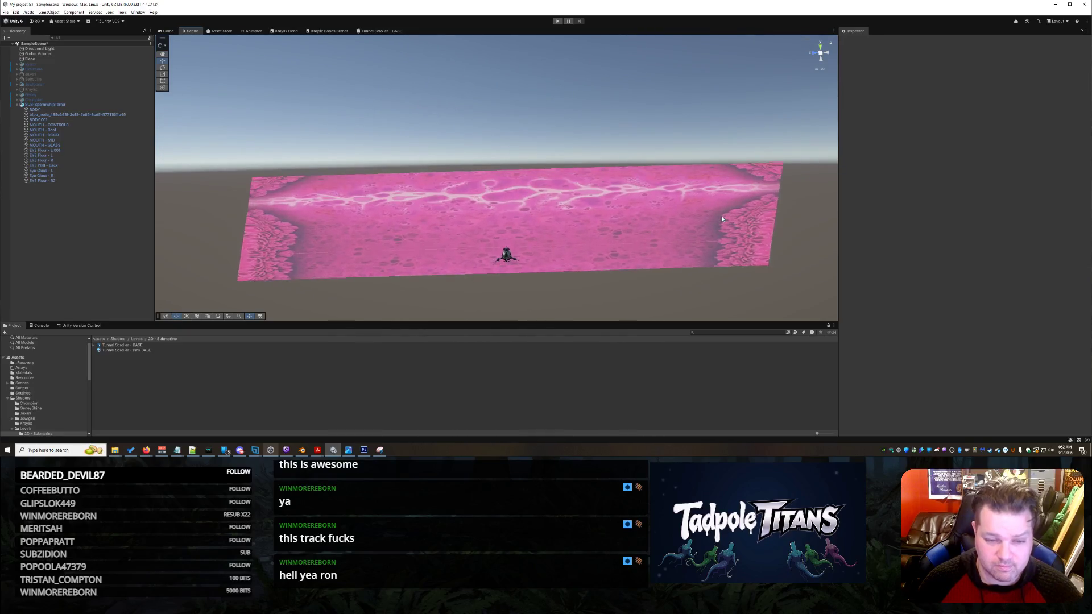
pyautogui.scroll(3, 721, 218)
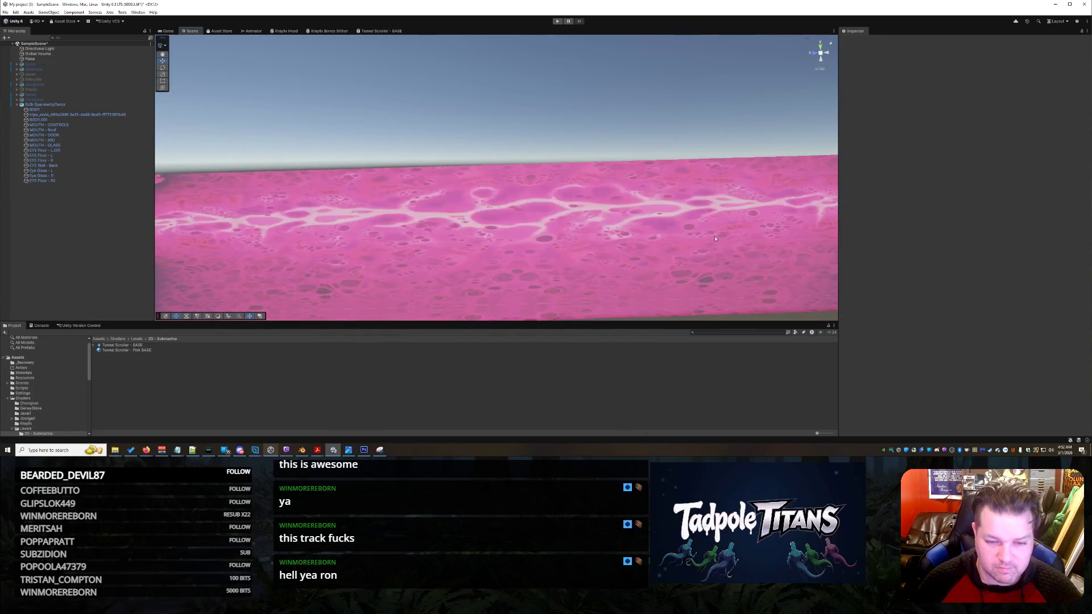
pyautogui.scroll(-4, 716, 238)
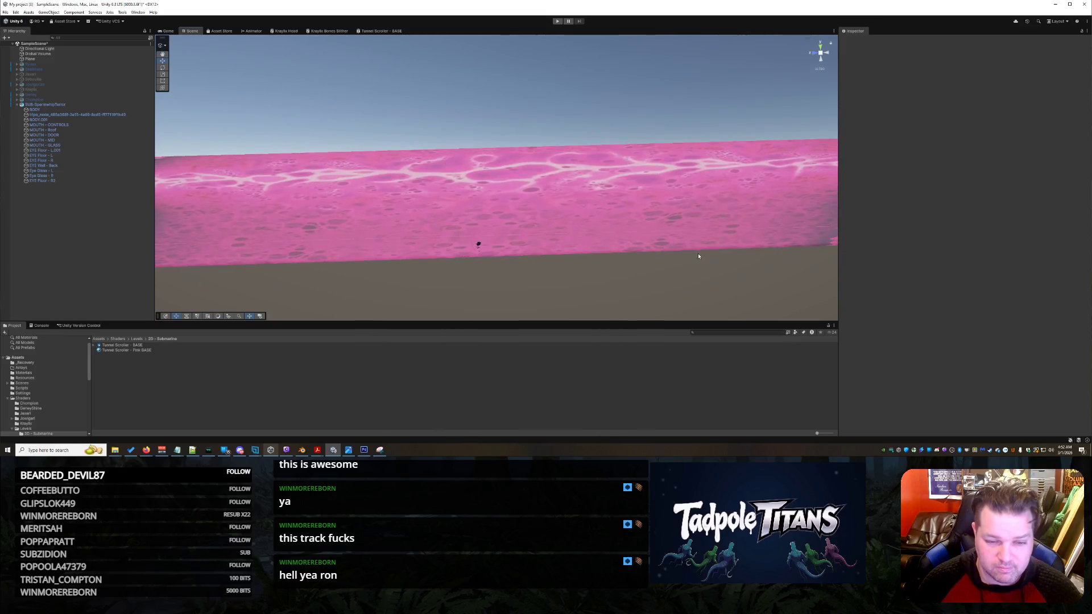
pyautogui.moveTo(699, 256)
pyautogui.mouseDown()
pyautogui.moveTo(672, 257)
pyautogui.moveTo(687, 200)
pyautogui.moveTo(646, 259)
pyautogui.moveTo(655, 375)
pyautogui.moveTo(647, 372)
pyautogui.moveTo(540, 228)
pyautogui.moveTo(580, 239)
pyautogui.moveTo(562, 235)
pyautogui.moveTo(592, 261)
pyautogui.moveTo(550, 243)
pyautogui.moveTo(576, 255)
pyautogui.moveTo(565, 251)
pyautogui.moveTo(571, 280)
pyautogui.moveTo(594, 202)
pyautogui.mouseUp()
pyautogui.moveTo(603, 220)
pyautogui.mouseDown()
pyautogui.moveTo(617, 264)
pyautogui.moveTo(634, 195)
pyautogui.moveTo(619, 205)
pyautogui.moveTo(592, 142)
pyautogui.moveTo(595, 165)
pyautogui.moveTo(578, 161)
pyautogui.moveTo(608, 166)
pyautogui.moveTo(569, 144)
pyautogui.moveTo(631, 185)
pyautogui.moveTo(708, 163)
pyautogui.moveTo(596, 131)
pyautogui.moveTo(673, 146)
pyautogui.moveTo(675, 176)
pyautogui.moveTo(653, 193)
pyautogui.moveTo(628, 149)
pyautogui.moveTo(598, 218)
pyautogui.mouseUp()
pyautogui.click(649, 193)
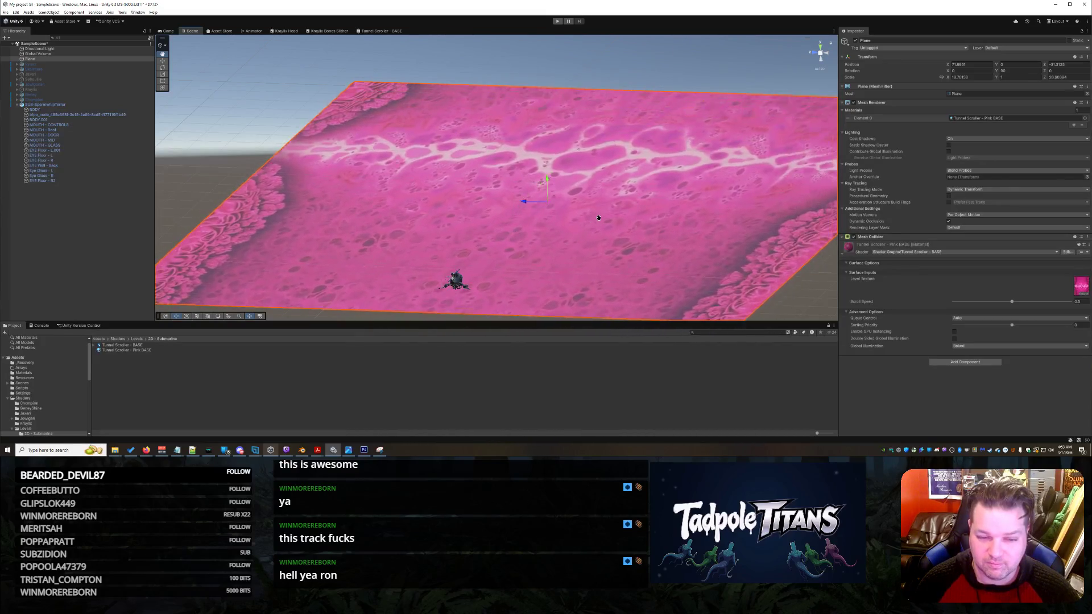
pyautogui.moveTo(636, 284)
pyautogui.mouseDown()
pyautogui.moveTo(513, 284)
pyautogui.moveTo(575, 296)
pyautogui.mouseUp()
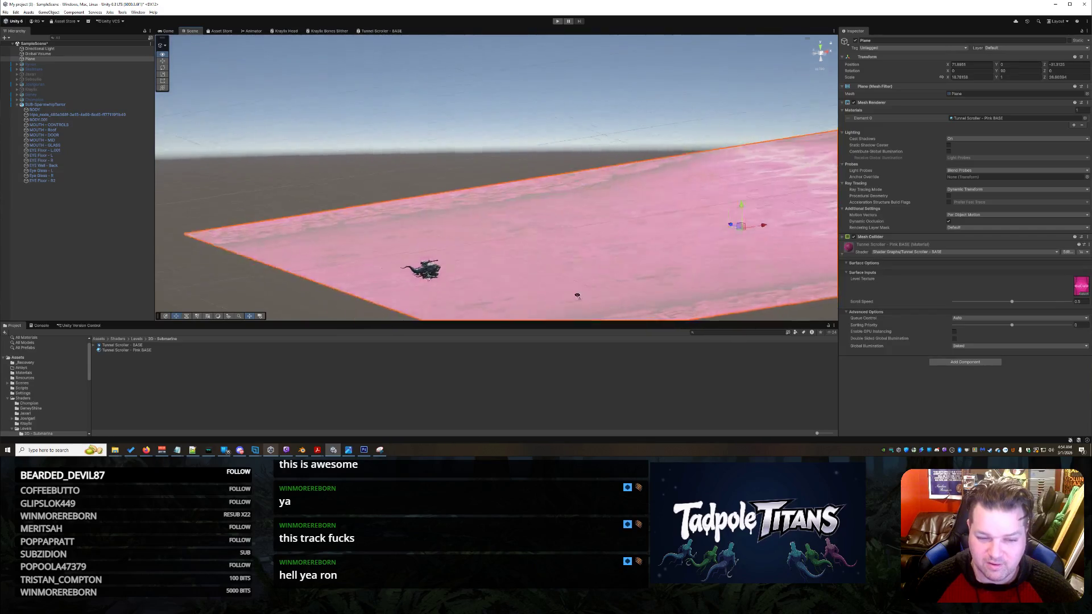
pyautogui.moveTo(715, 298)
pyautogui.mouseDown()
pyautogui.moveTo(763, 283)
pyautogui.moveTo(768, 319)
pyautogui.moveTo(682, 325)
pyautogui.moveTo(686, 308)
pyautogui.mouseUp()
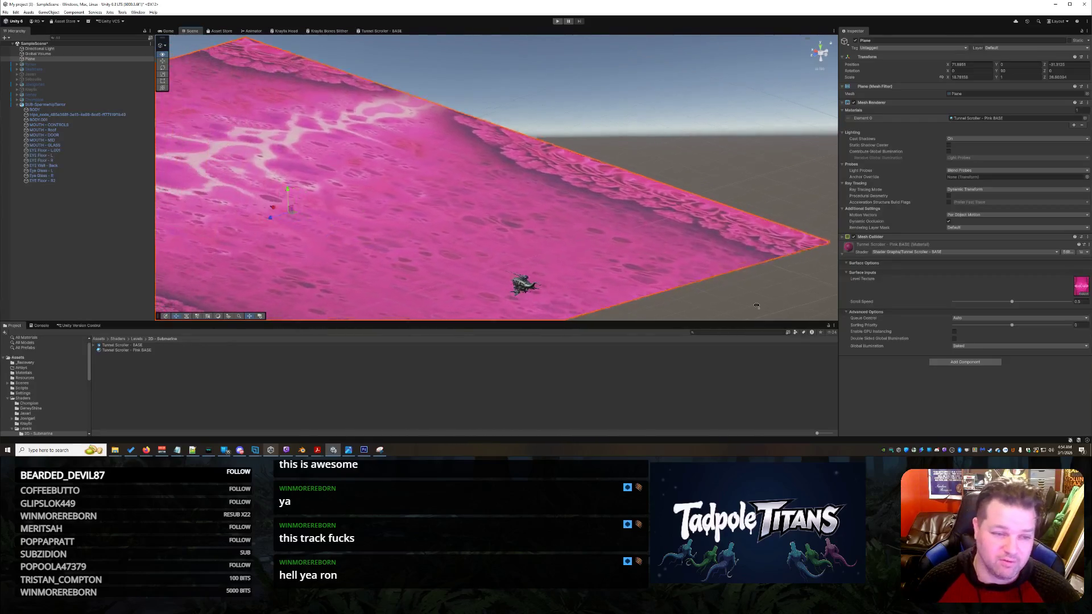
pyautogui.moveTo(741, 294)
pyautogui.mouseDown()
pyautogui.moveTo(686, 396)
pyautogui.moveTo(626, 310)
pyautogui.moveTo(749, 282)
pyautogui.mouseUp()
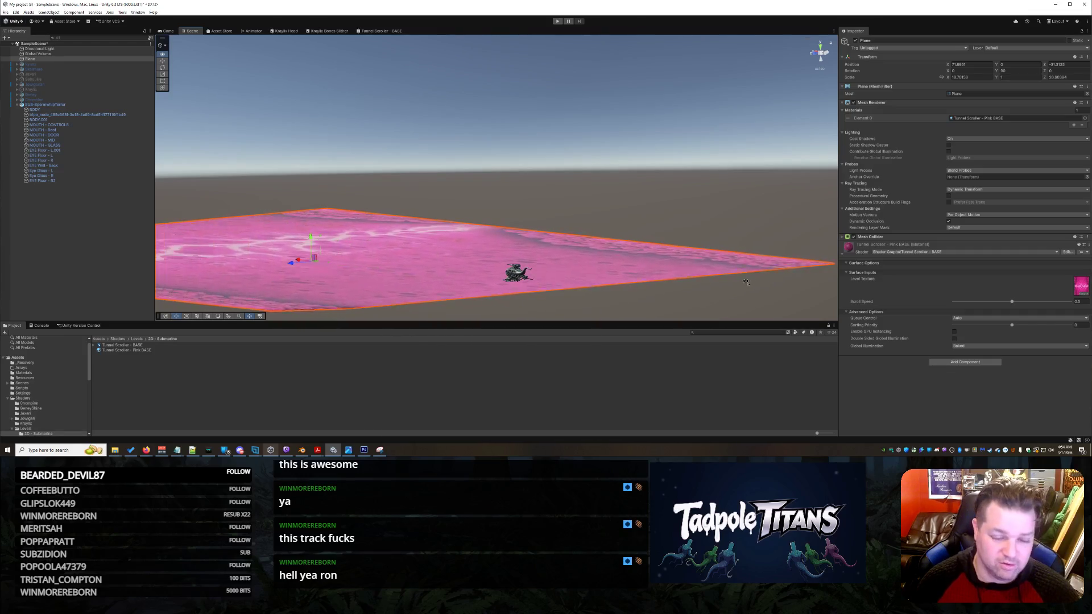
pyautogui.moveTo(732, 287)
pyautogui.mouseDown()
pyautogui.moveTo(679, 312)
pyautogui.moveTo(748, 234)
pyautogui.mouseUp()
pyautogui.click(735, 241)
pyautogui.scroll(3, 740, 244)
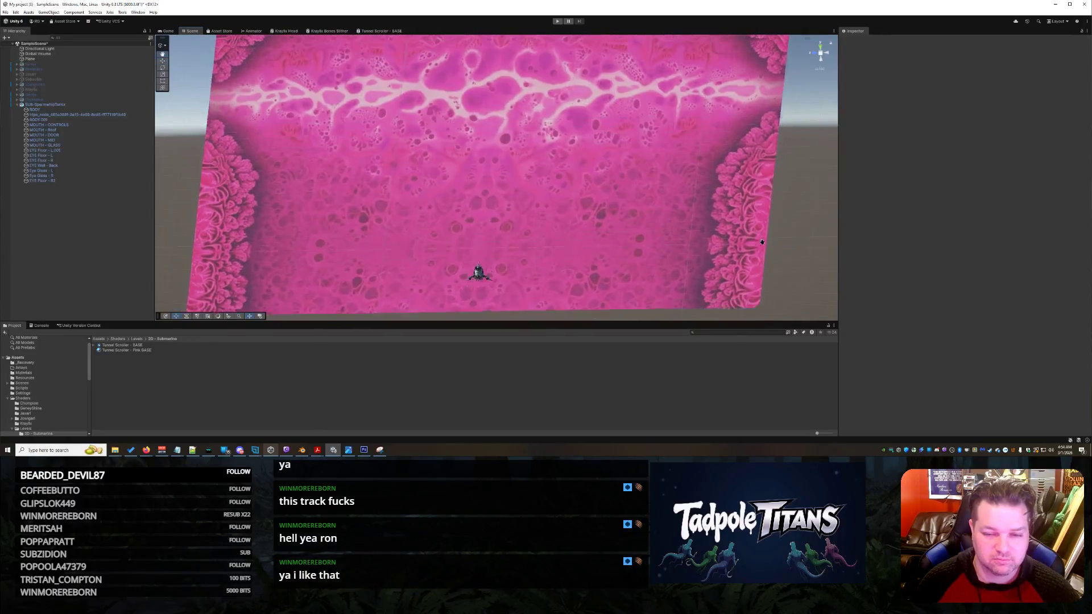
pyautogui.moveTo(756, 261); pyautogui.dragTo(780, 240)
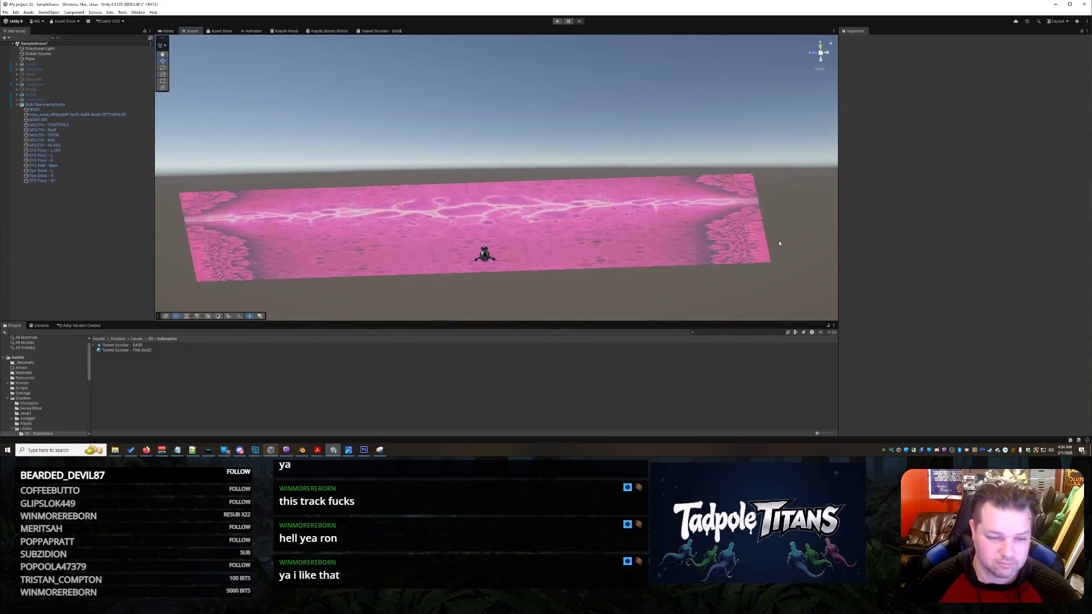
pyautogui.scroll(5, 750, 245)
pyautogui.moveTo(717, 247)
pyautogui.mouseDown()
pyautogui.moveTo(709, 255)
pyautogui.moveTo(676, 246)
pyautogui.moveTo(705, 260)
pyautogui.moveTo(775, 249)
pyautogui.mouseUp()
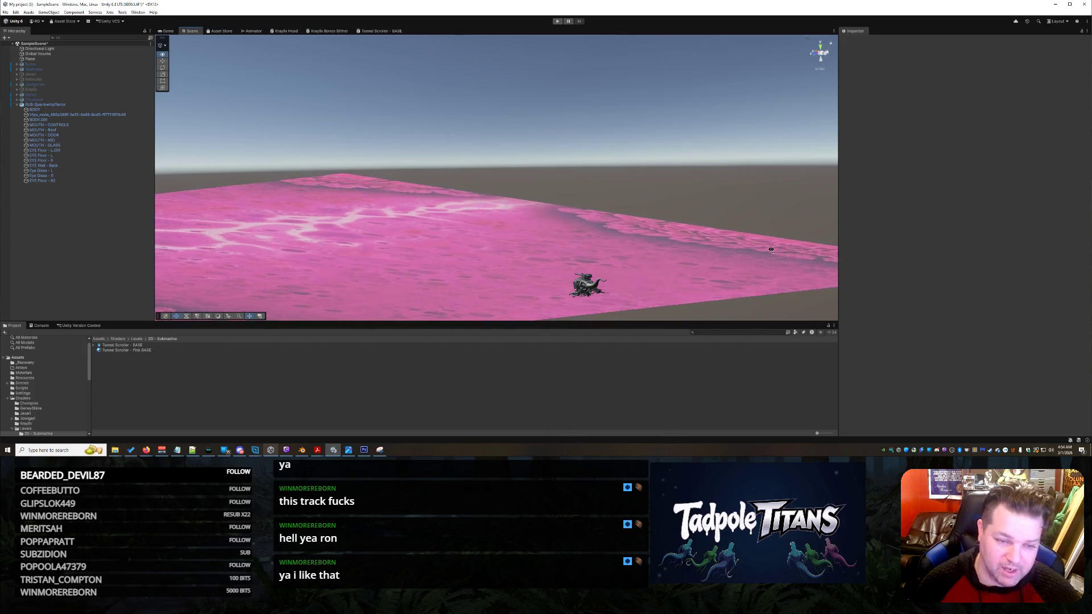
pyautogui.scroll(-3, 772, 252)
pyautogui.moveTo(749, 189); pyautogui.dragTo(657, 212)
pyautogui.scroll(5, 705, 202)
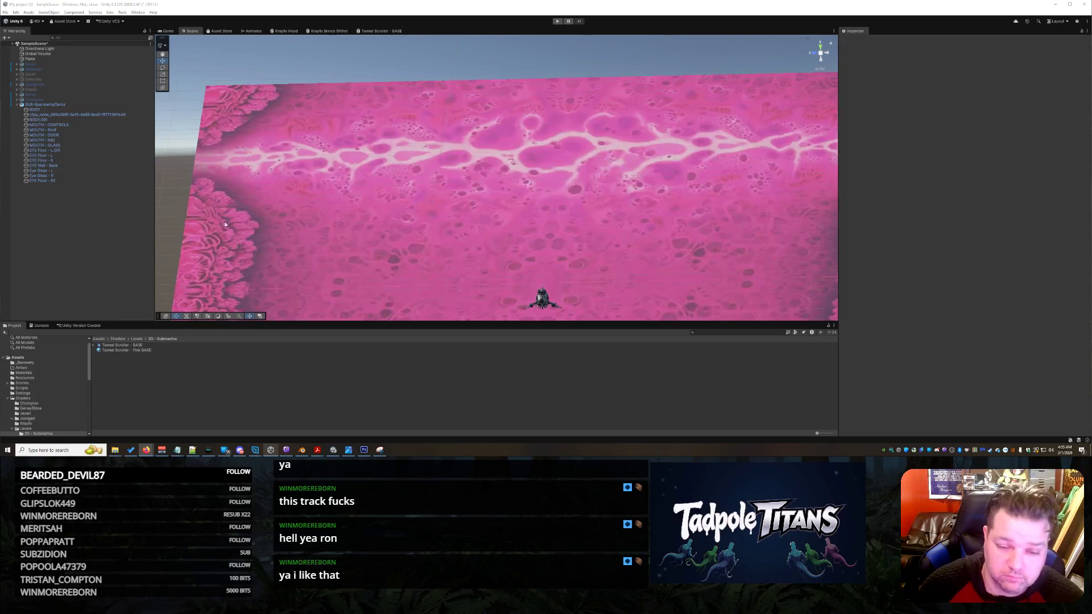
# Orbit around the pink plane to view it edge-on, from above, and with sky showing.
pyautogui.moveTo(501, 171)
pyautogui.mouseDown()
pyautogui.moveTo(534, 230)
pyautogui.moveTo(637, 223)
pyautogui.mouseUp()
pyautogui.scroll(5, 640, 239)
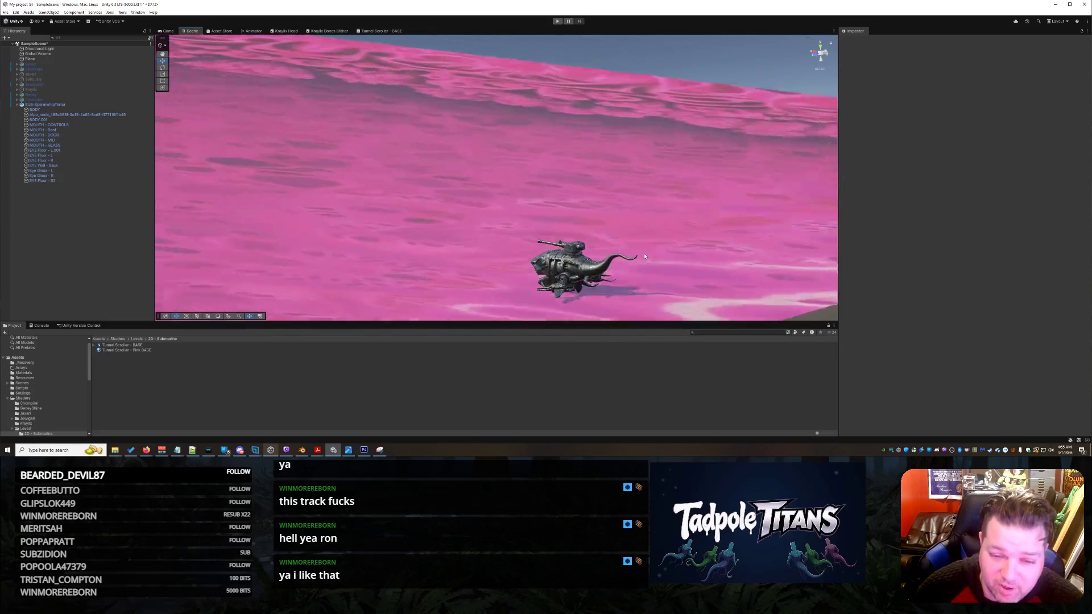
pyautogui.scroll(-2, 644, 254)
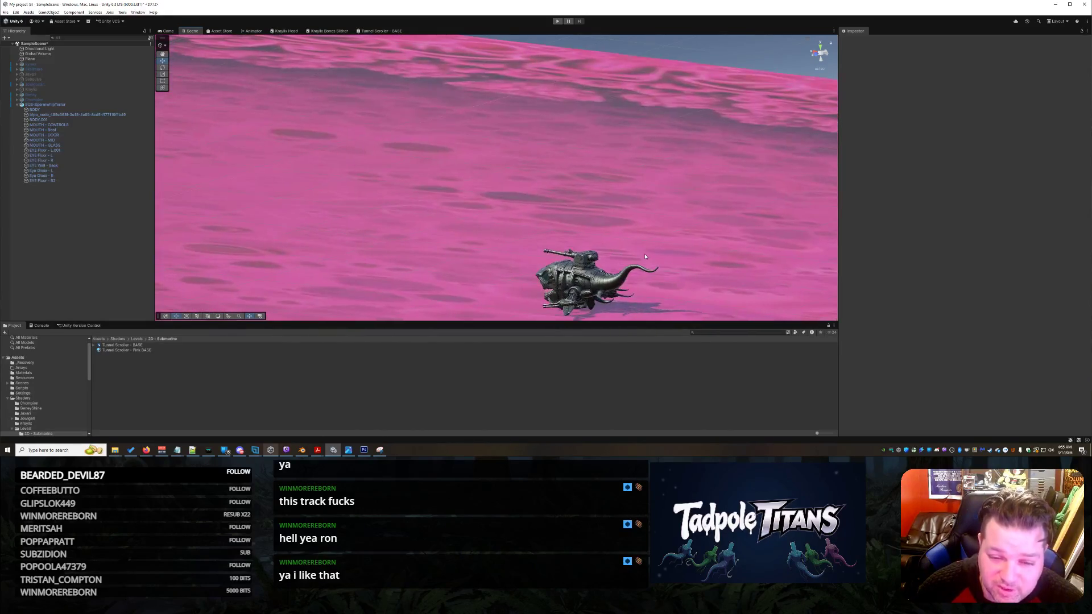
pyautogui.moveTo(643, 254)
pyautogui.mouseDown()
pyautogui.moveTo(616, 205)
pyautogui.moveTo(634, 212)
pyautogui.moveTo(665, 190)
pyautogui.mouseUp()
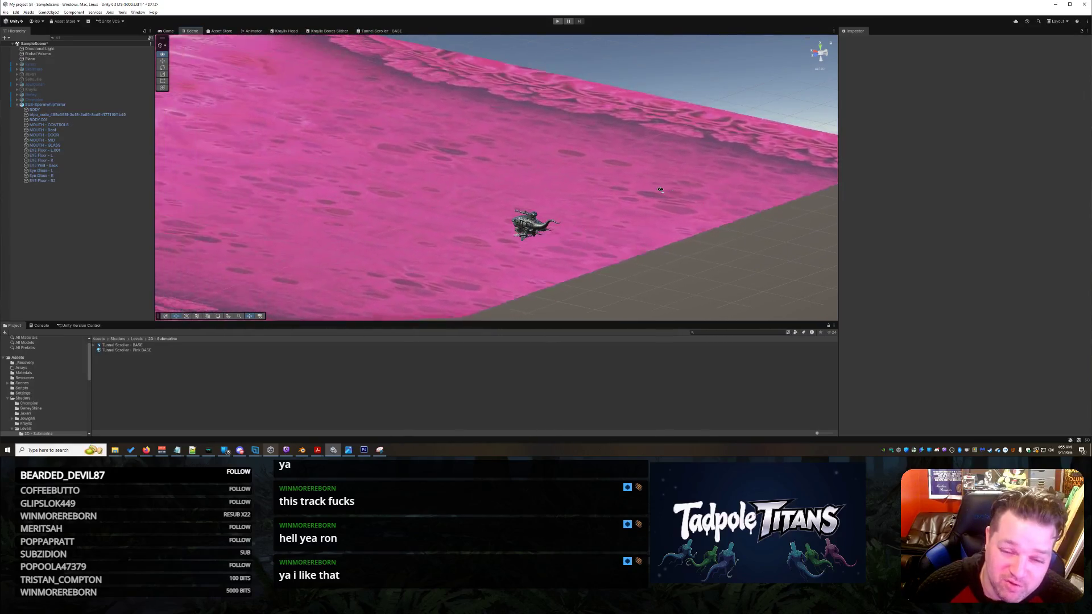
pyautogui.moveTo(660, 190)
pyautogui.mouseDown()
pyautogui.moveTo(574, 213)
pyautogui.moveTo(568, 169)
pyautogui.moveTo(570, 210)
pyautogui.mouseUp()
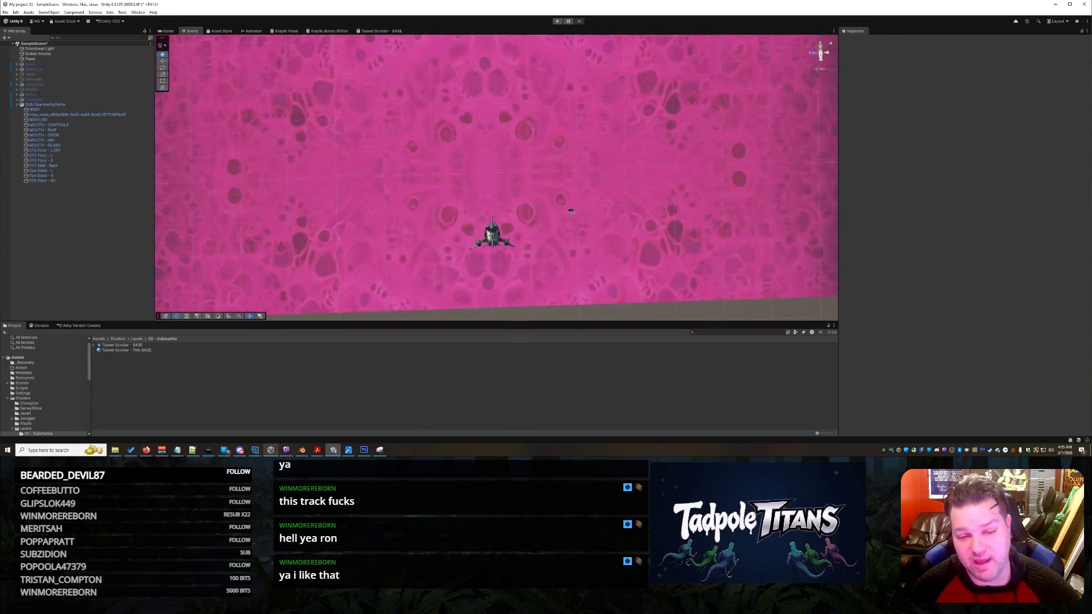
pyautogui.scroll(-2, 571, 212)
pyautogui.moveTo(571, 213); pyautogui.dragTo(578, 201)
# Zoom in close on the shark submarine and orbit from its side to its front.
pyautogui.moveTo(588, 270)
pyautogui.mouseDown()
pyautogui.moveTo(569, 207)
pyautogui.moveTo(673, 242)
pyautogui.moveTo(695, 220)
pyautogui.moveTo(728, 218)
pyautogui.mouseUp()
pyautogui.scroll(5, 673, 241)
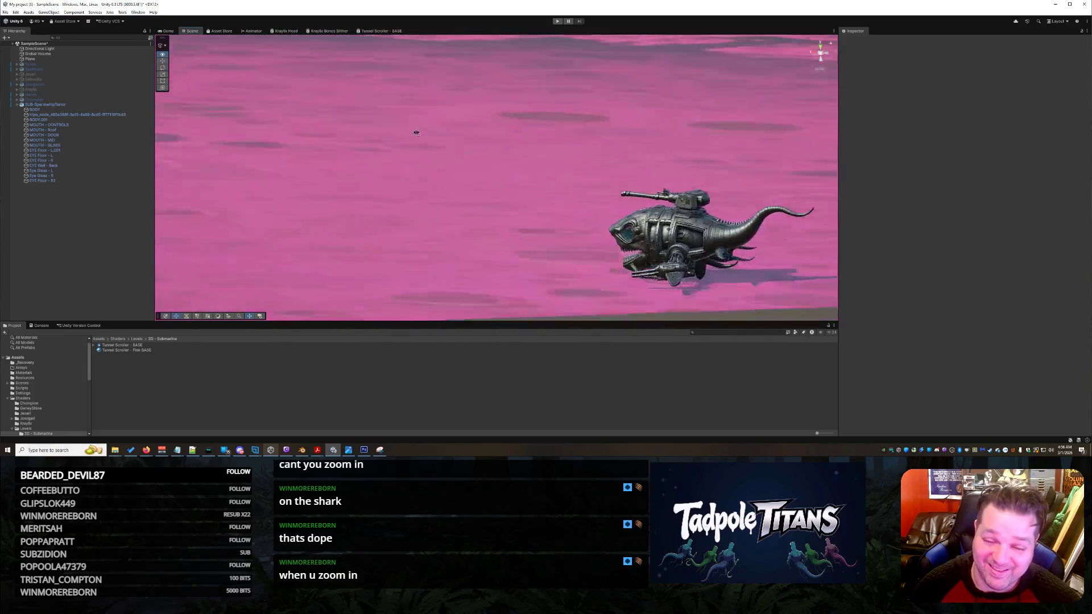
pyautogui.moveTo(417, 132); pyautogui.dragTo(437, 138)
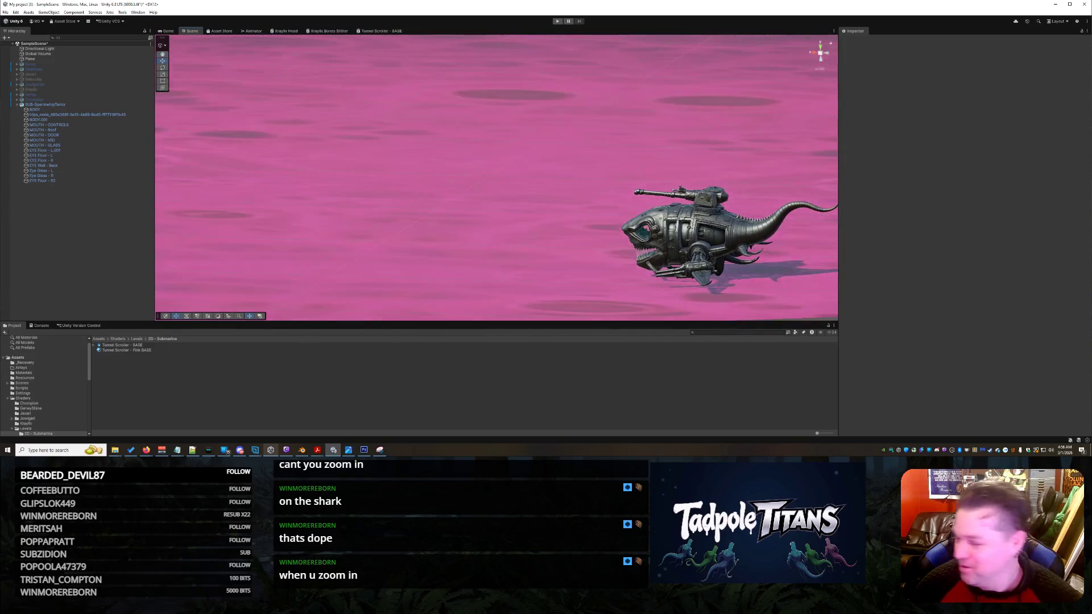
pyautogui.moveTo(704, 123)
pyautogui.mouseDown()
pyautogui.moveTo(922, 82)
pyautogui.moveTo(862, 155)
pyautogui.moveTo(1037, 119)
pyautogui.moveTo(600, 122)
pyautogui.moveTo(604, 176)
pyautogui.moveTo(616, 150)
pyautogui.moveTo(637, 155)
pyautogui.mouseUp()
# Zoom out and back in, then orbit to a top-down view of the shark submarine.
pyautogui.scroll(-3, 604, 176)
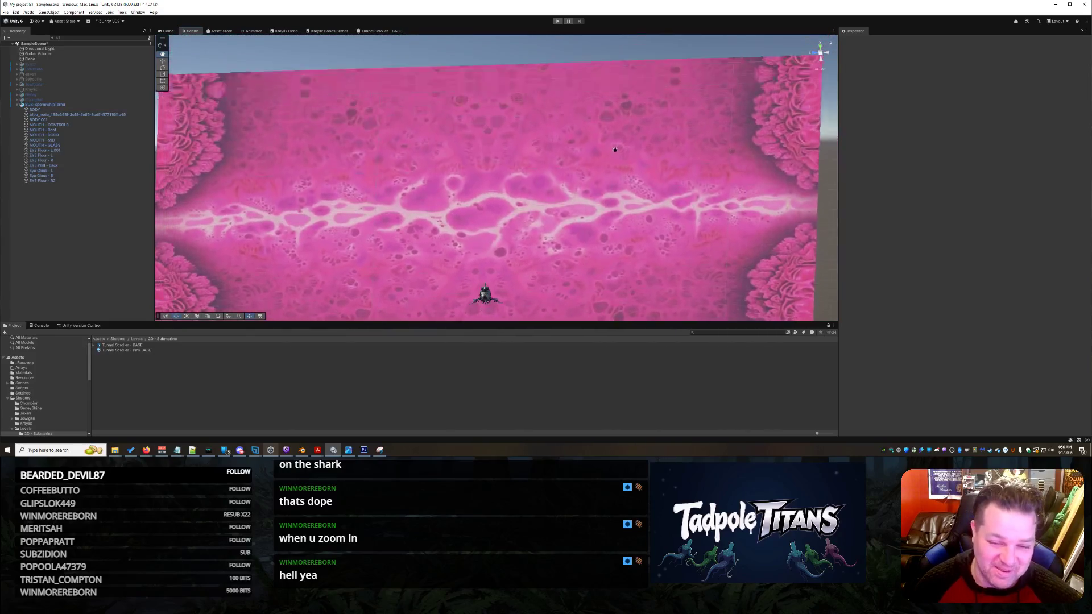
pyautogui.scroll(5, 620, 148)
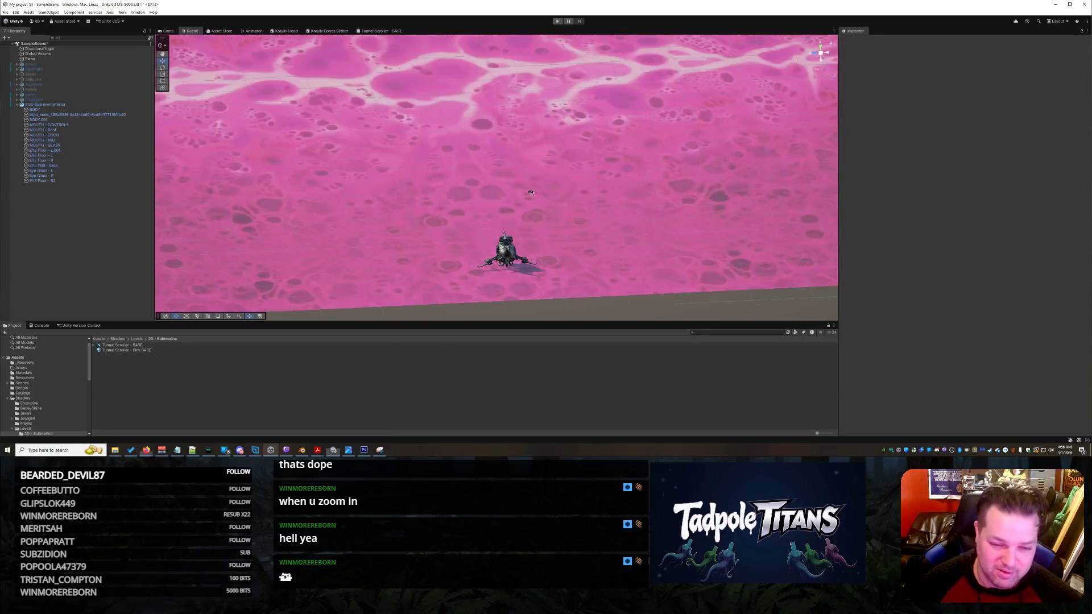
pyautogui.moveTo(718, 192); pyautogui.dragTo(560, 202)
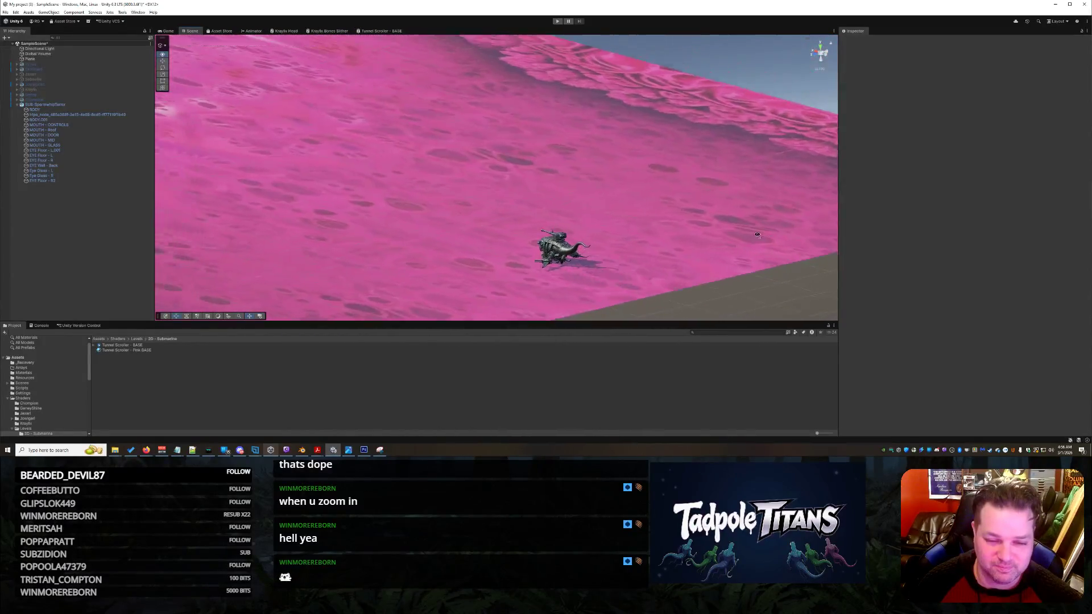
pyautogui.moveTo(735, 266)
pyautogui.mouseDown()
pyautogui.moveTo(704, 227)
pyautogui.moveTo(485, 239)
pyautogui.moveTo(605, 239)
pyautogui.moveTo(676, 272)
pyautogui.mouseUp()
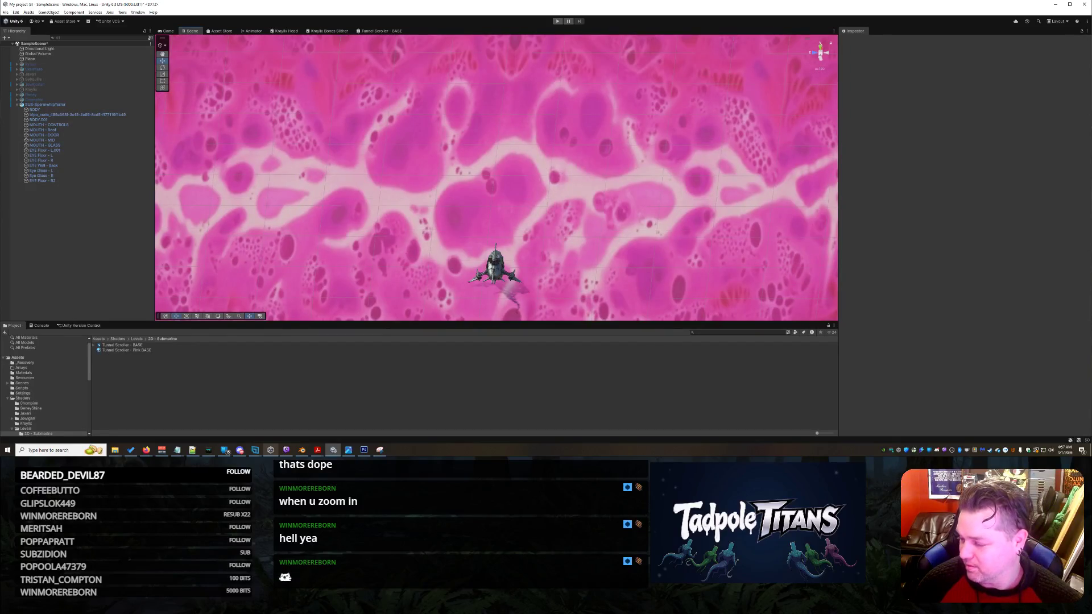
# Alt-orbit the Scene view until the pink plane faces the camera from just behind the submarine.
pyautogui.moveTo(662, 228)
pyautogui.mouseDown()
pyautogui.moveTo(683, 182)
pyautogui.moveTo(701, 228)
pyautogui.moveTo(714, 204)
pyautogui.moveTo(748, 209)
pyautogui.moveTo(642, 204)
pyautogui.mouseUp()
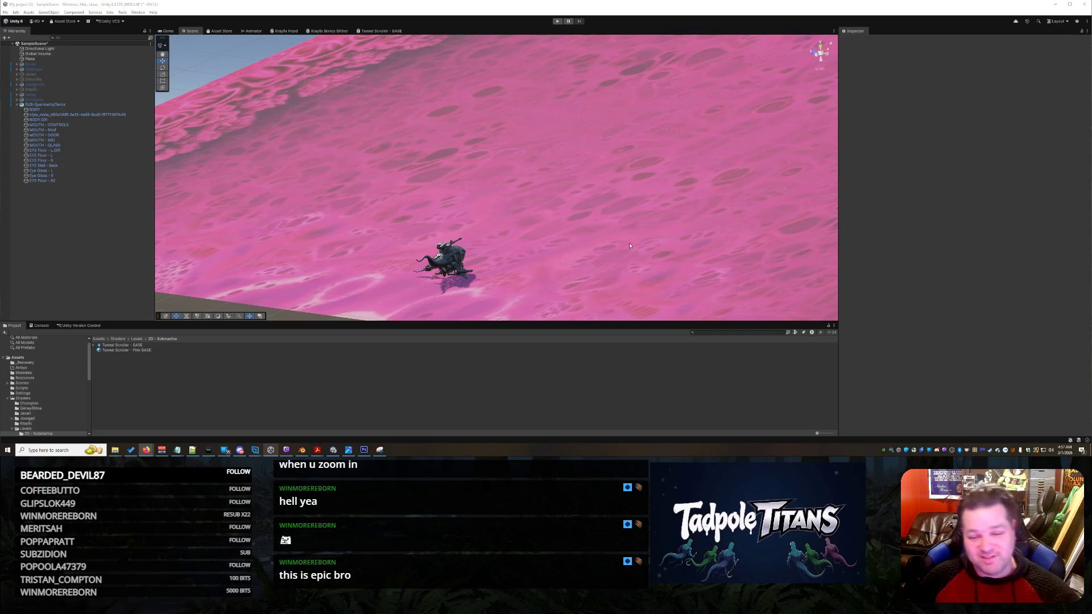
pyautogui.press('alt')
pyautogui.moveTo(627, 230)
pyautogui.mouseDown()
pyautogui.moveTo(784, 225)
pyautogui.moveTo(759, 235)
pyautogui.mouseUp()
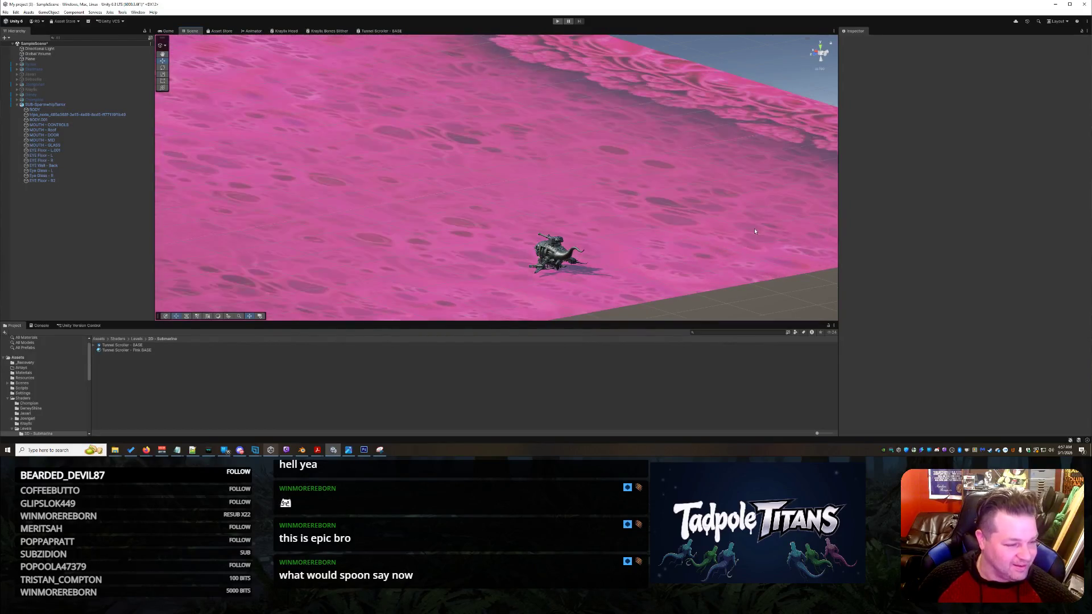
pyautogui.moveTo(738, 263); pyautogui.dragTo(694, 252)
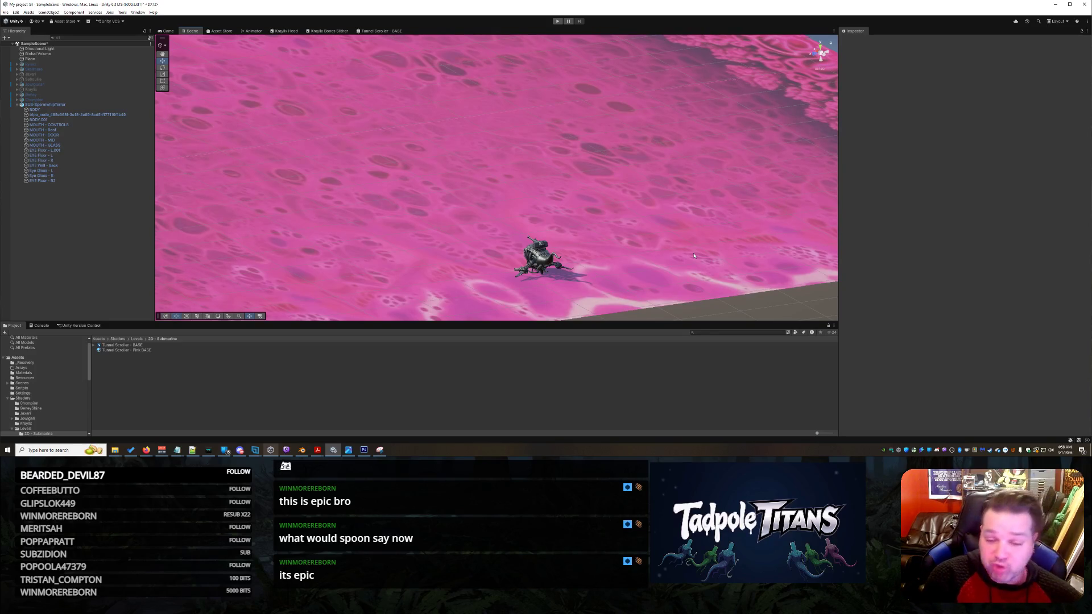
pyautogui.moveTo(640, 251)
pyautogui.mouseDown()
pyautogui.moveTo(806, 239)
pyautogui.moveTo(631, 233)
pyautogui.moveTo(498, 263)
pyautogui.moveTo(577, 297)
pyautogui.moveTo(569, 234)
pyautogui.moveTo(478, 239)
pyautogui.moveTo(593, 260)
pyautogui.moveTo(677, 245)
pyautogui.moveTo(583, 235)
pyautogui.mouseUp()
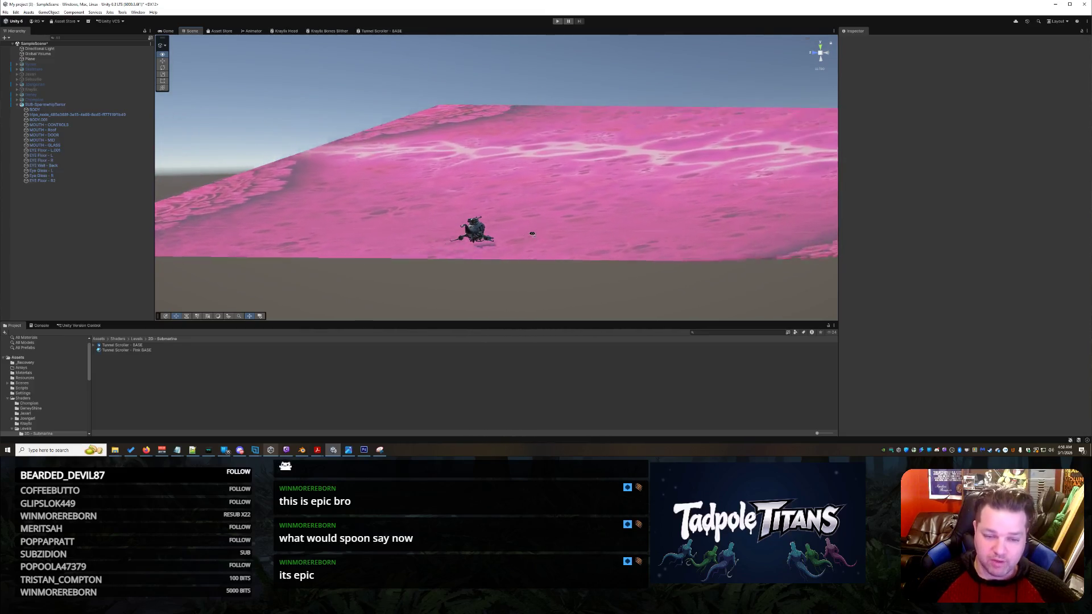
pyautogui.moveTo(551, 239)
pyautogui.mouseDown()
pyautogui.moveTo(594, 243)
pyautogui.moveTo(586, 234)
pyautogui.mouseUp()
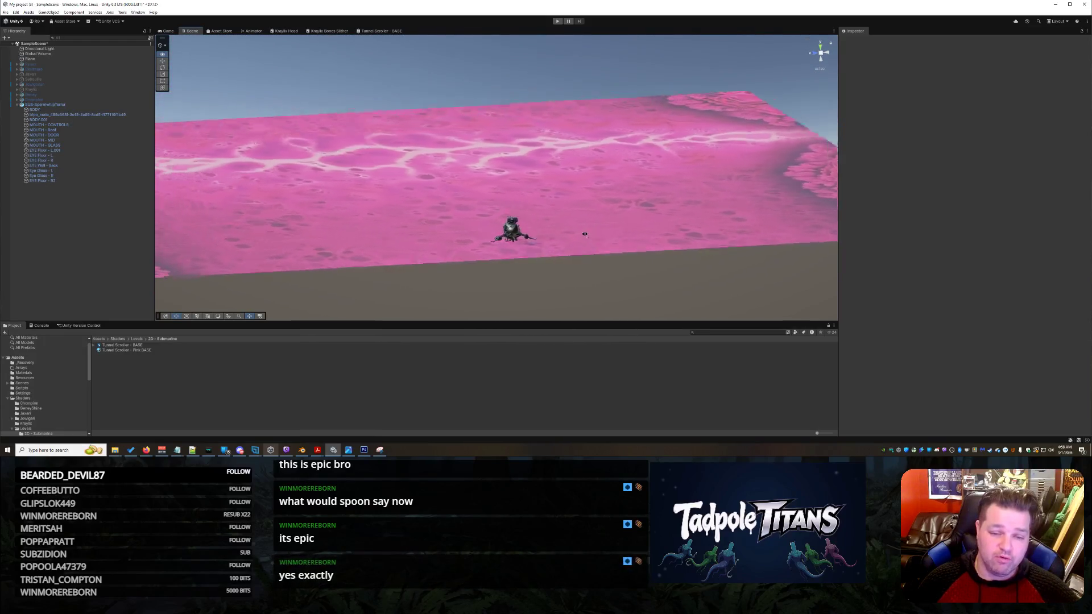
pyautogui.moveTo(513, 238)
pyautogui.mouseDown()
pyautogui.moveTo(565, 236)
pyautogui.moveTo(558, 257)
pyautogui.moveTo(564, 236)
pyautogui.moveTo(503, 259)
pyautogui.moveTo(436, 265)
pyautogui.moveTo(560, 241)
pyautogui.mouseUp()
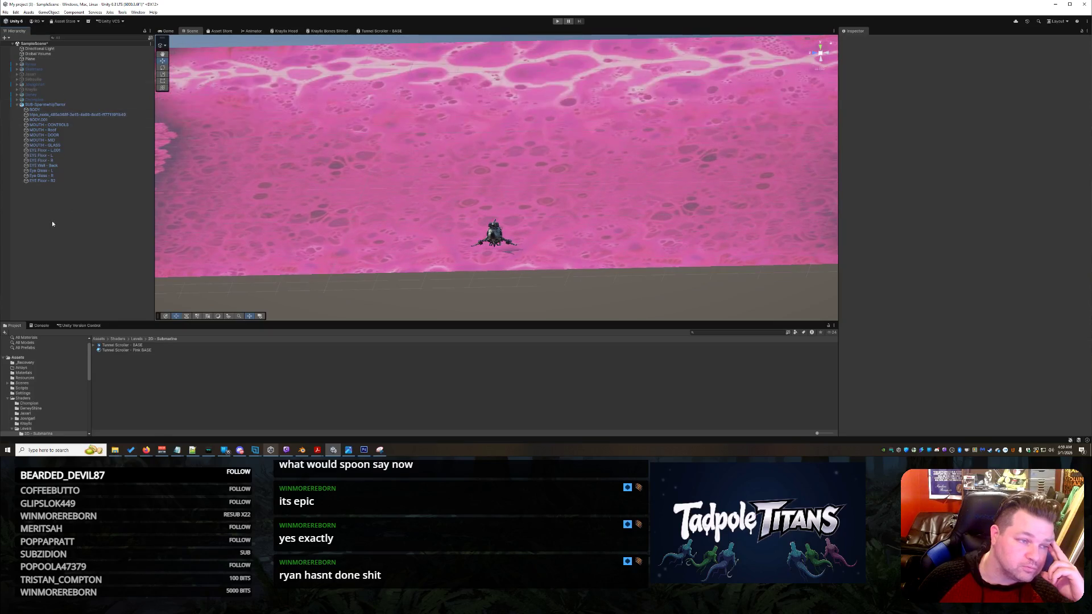
# Add a Sphere via the Hierarchy's 3D Object menu.
pyautogui.rightClick(54, 223)
pyautogui.click(100, 187)
pyautogui.rightClick(99, 189)
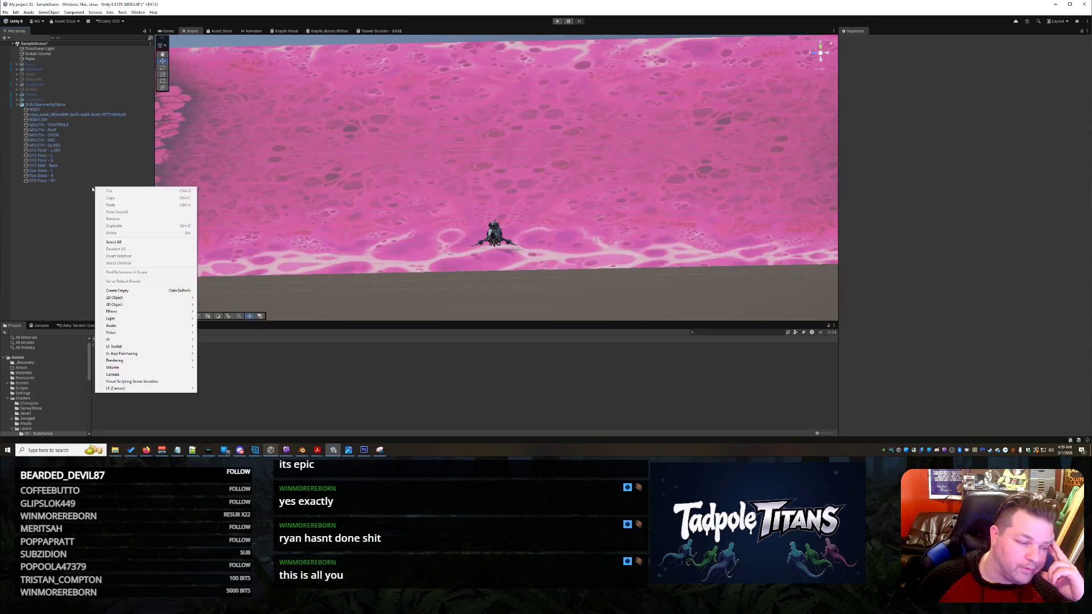
pyautogui.click(17, 109)
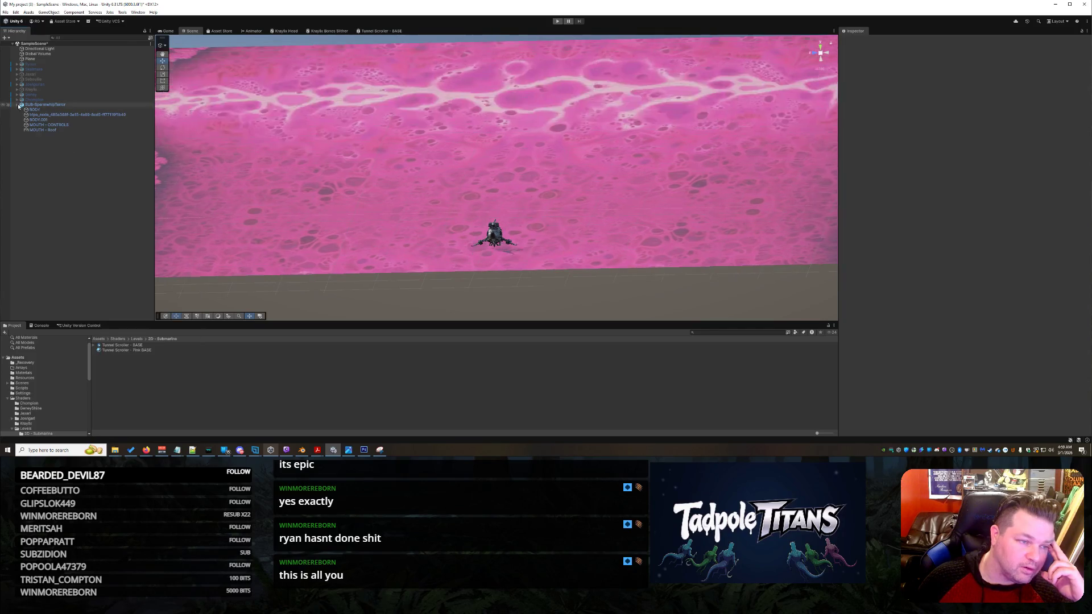
pyautogui.rightClick(78, 225)
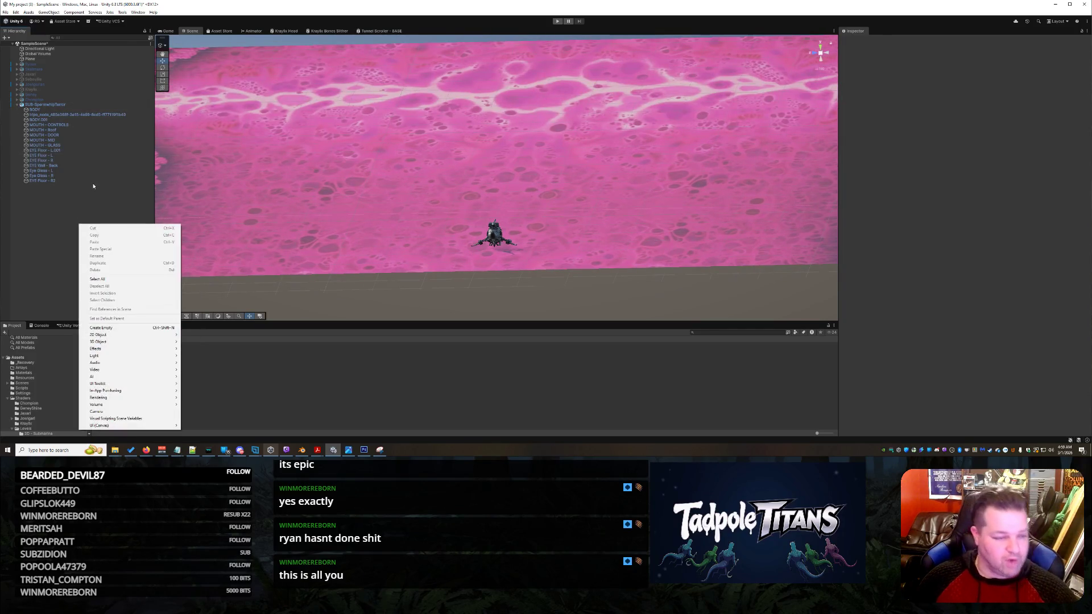
pyautogui.click(43, 54)
pyautogui.rightClick(43, 54)
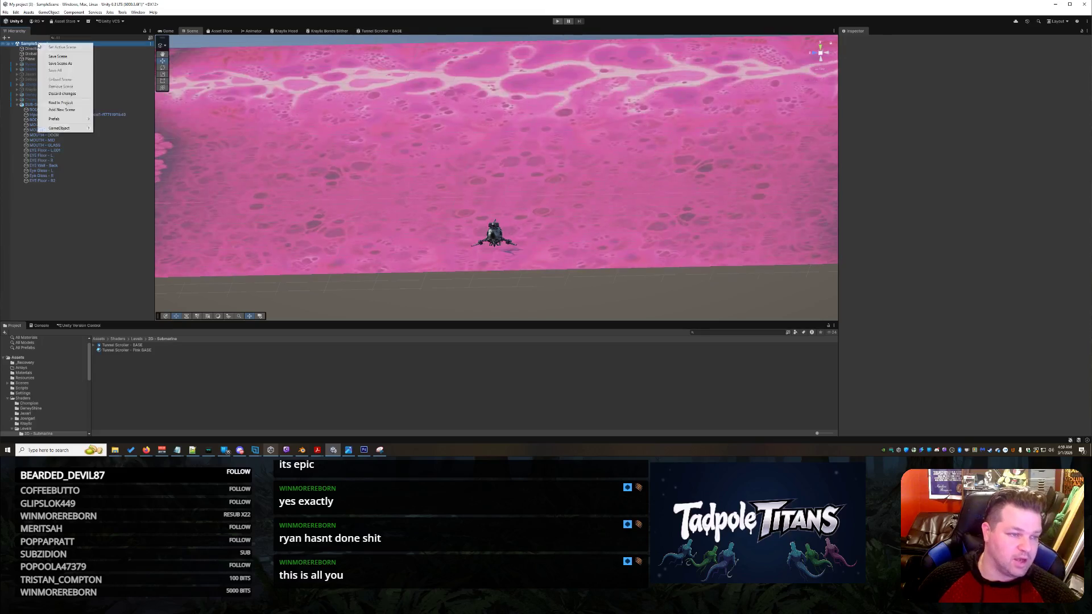
pyautogui.click(41, 252)
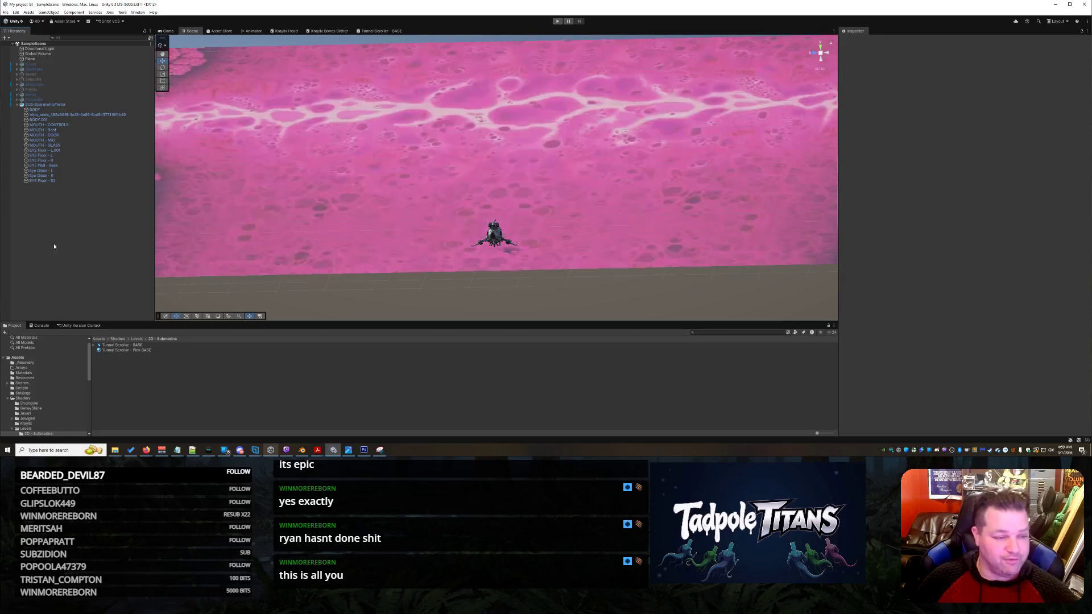
pyautogui.rightClick(65, 221)
pyautogui.rightClick(65, 222)
pyautogui.rightClick(62, 217)
pyautogui.moveTo(120, 333)
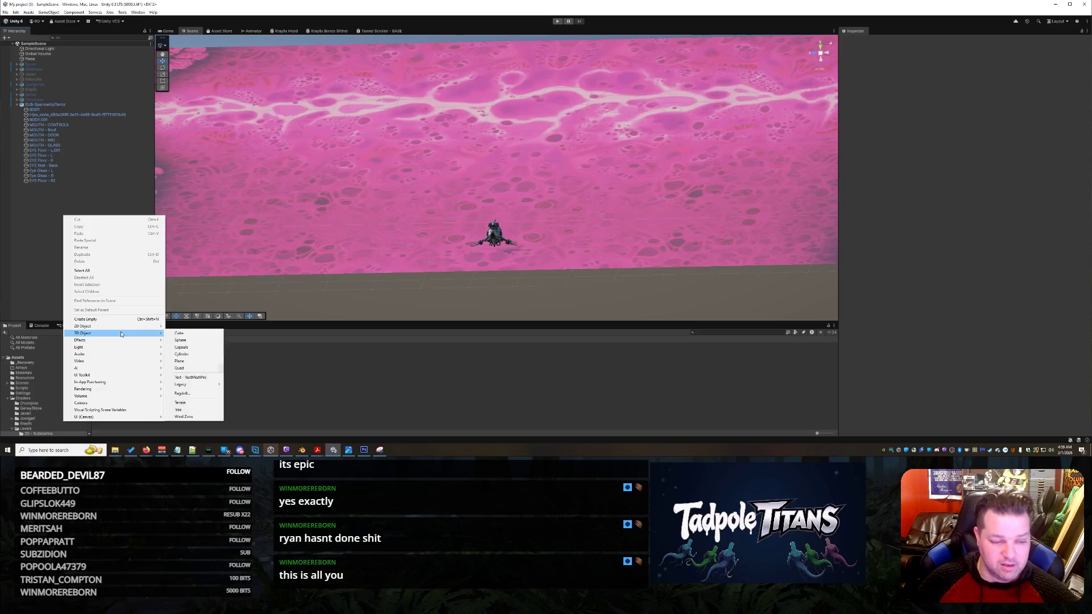
pyautogui.click(186, 340)
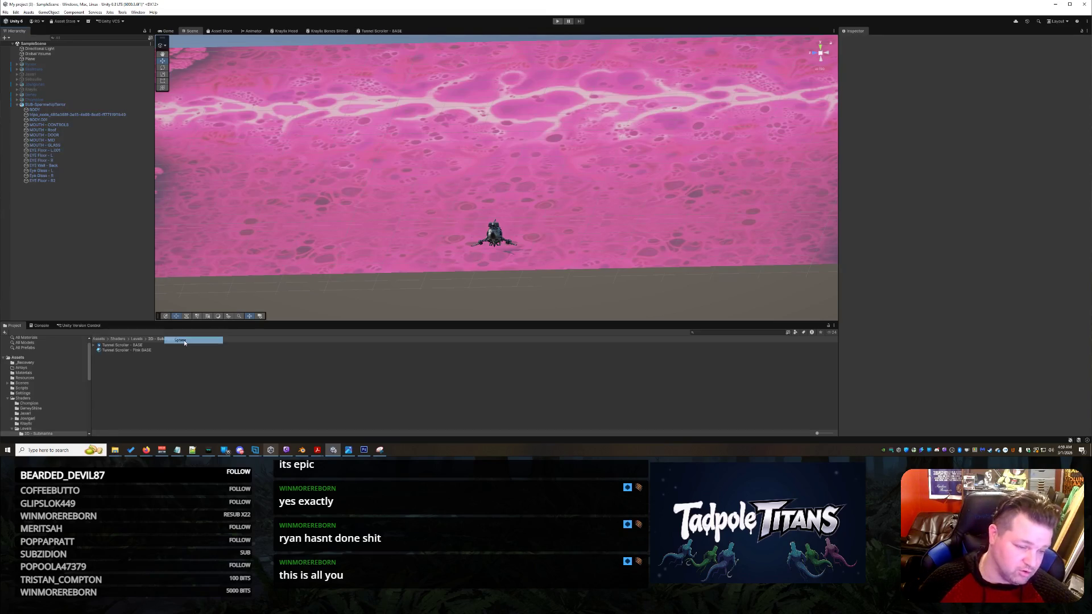
# Rename the sphere 'B' and scale it up, then undo and delete the sphere.
pyautogui.scroll(-3, 543, 180)
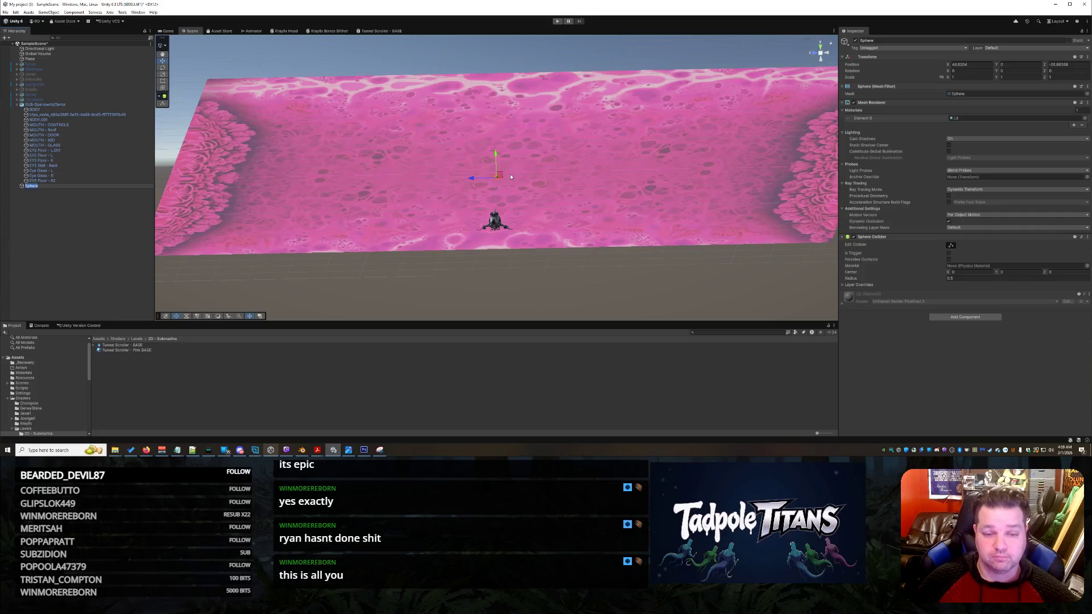
pyautogui.write('B')
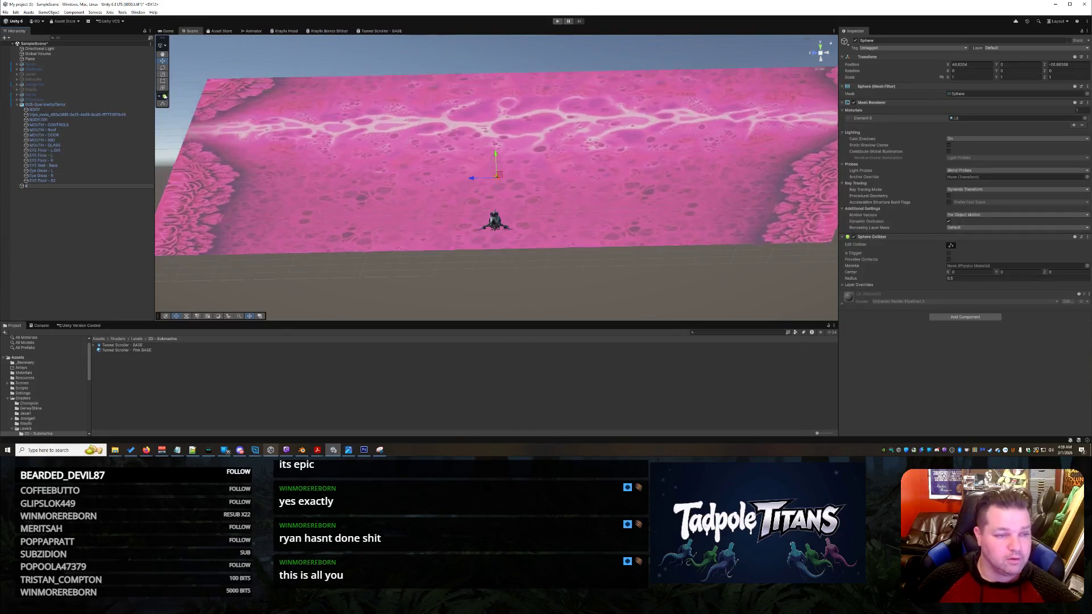
pyautogui.press('Return')
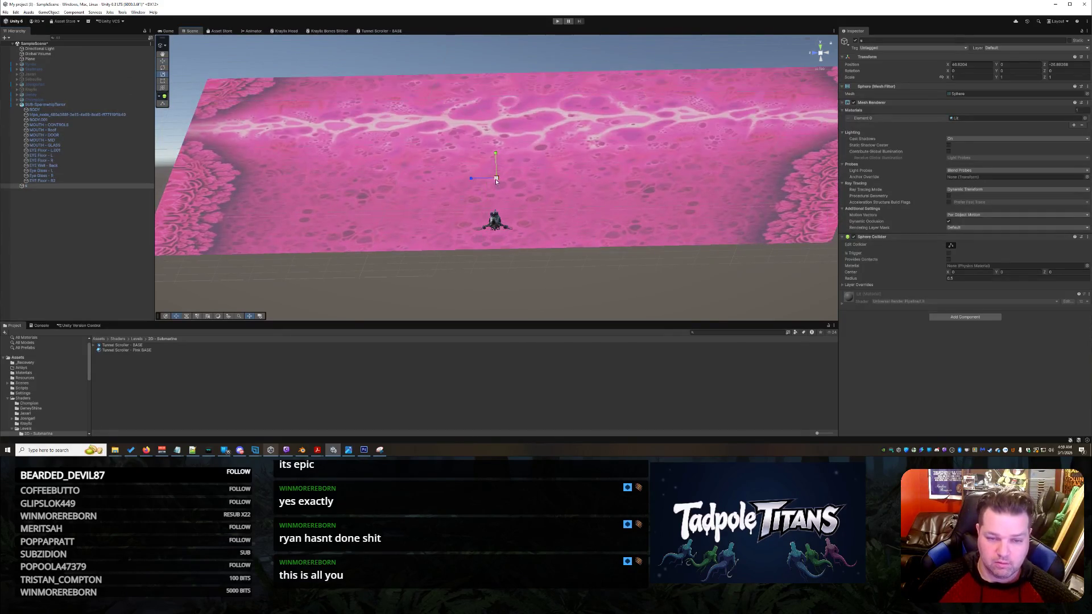
pyautogui.moveTo(497, 178); pyautogui.dragTo(520, 172)
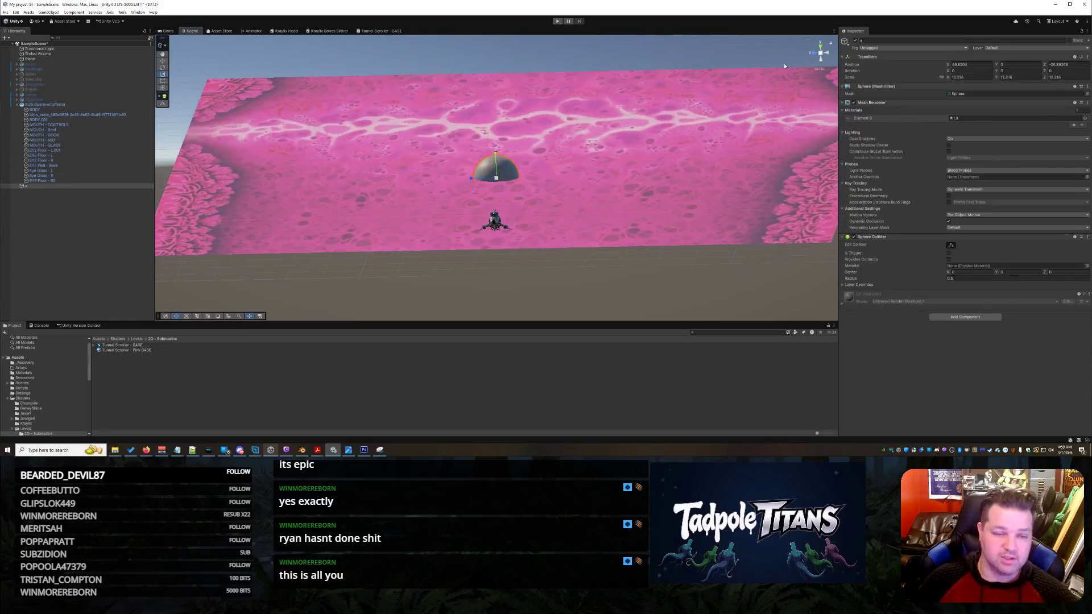
pyautogui.hotkey('ctrl', 'z')
pyautogui.hotkey('ctrl', 'z')
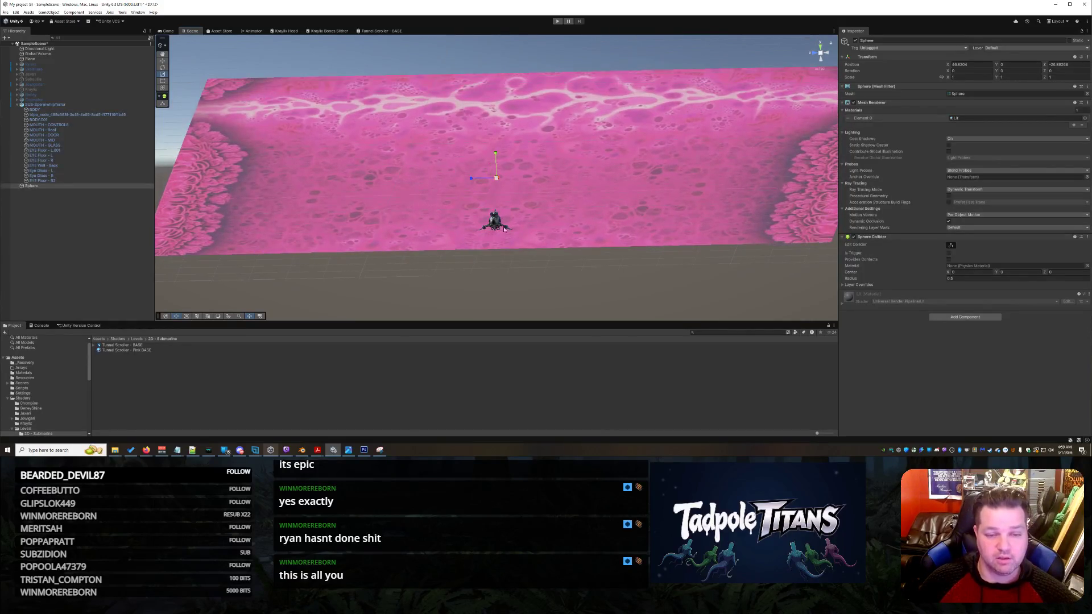
pyautogui.moveTo(640, 264)
pyautogui.mouseDown()
pyautogui.moveTo(595, 317)
pyautogui.moveTo(739, 202)
pyautogui.moveTo(726, 224)
pyautogui.mouseUp()
pyautogui.press('Delete')
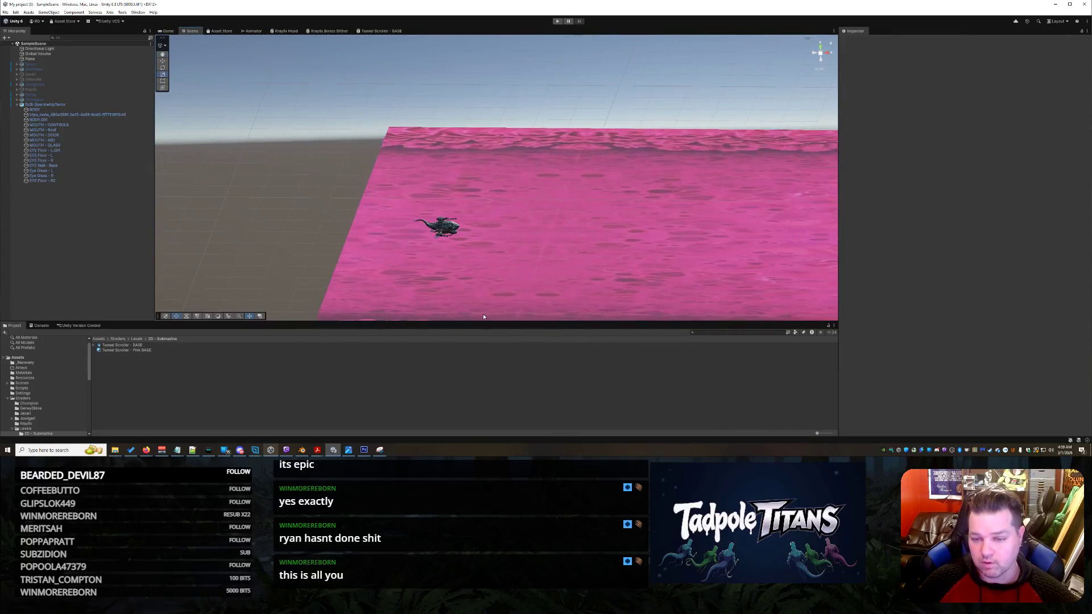
# Add a Cylinder from the Hierarchy's 3D Object menu.
pyautogui.moveTo(299, 238)
pyautogui.mouseDown()
pyautogui.moveTo(361, 243)
pyautogui.moveTo(165, 258)
pyautogui.mouseUp()
pyautogui.rightClick(102, 261)
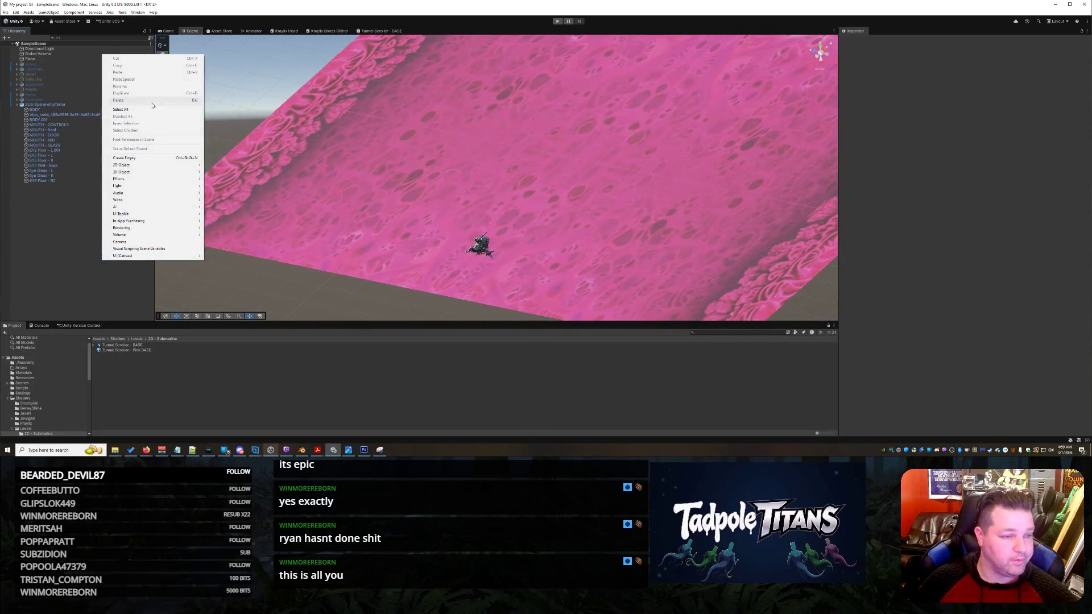
pyautogui.rightClick(45, 44)
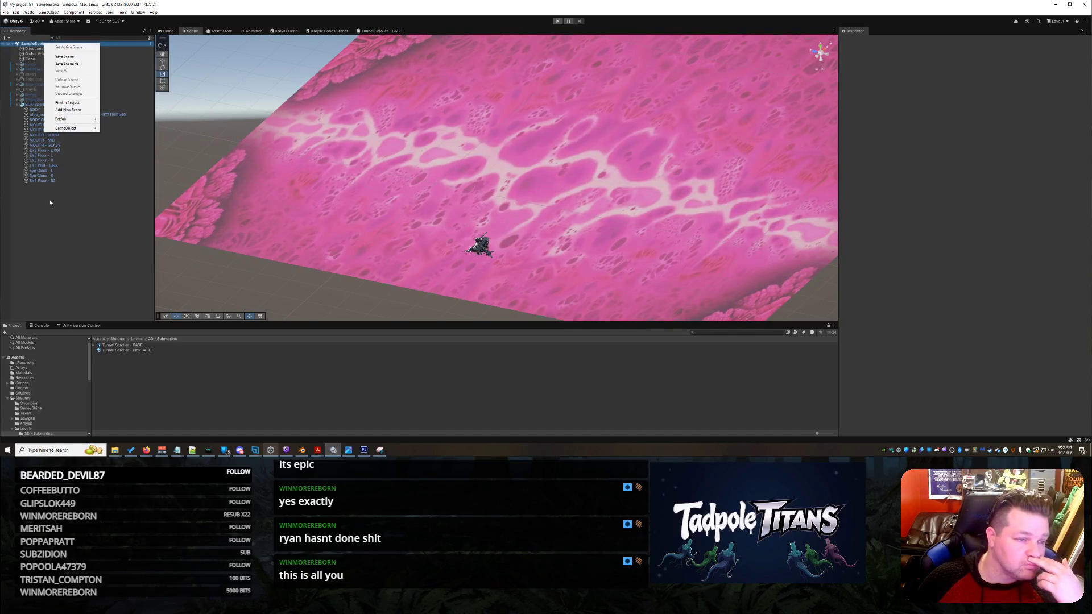
pyautogui.rightClick(71, 231)
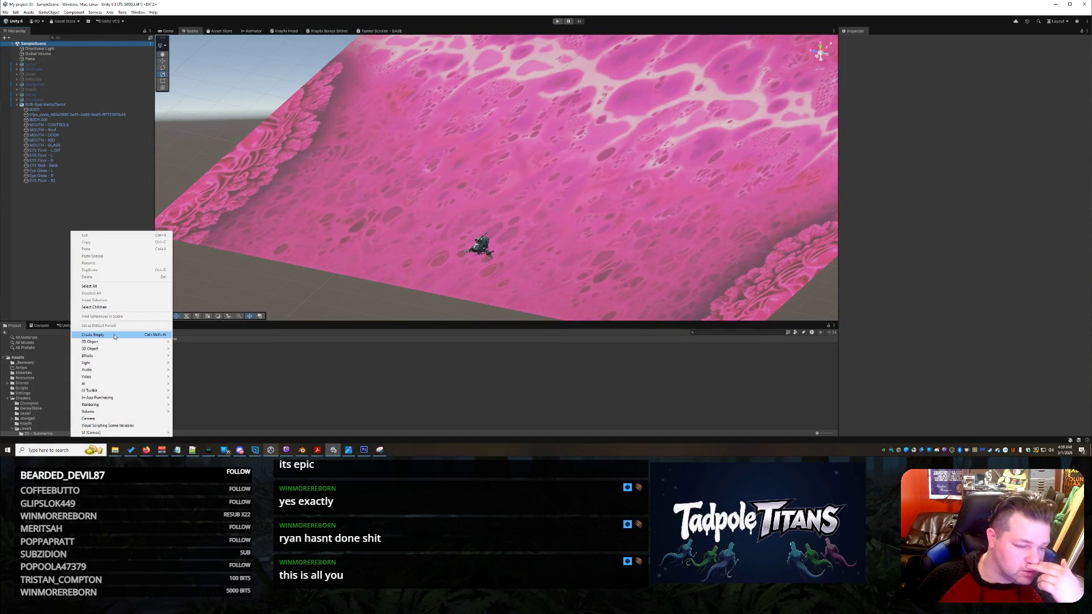
pyautogui.moveTo(123, 354)
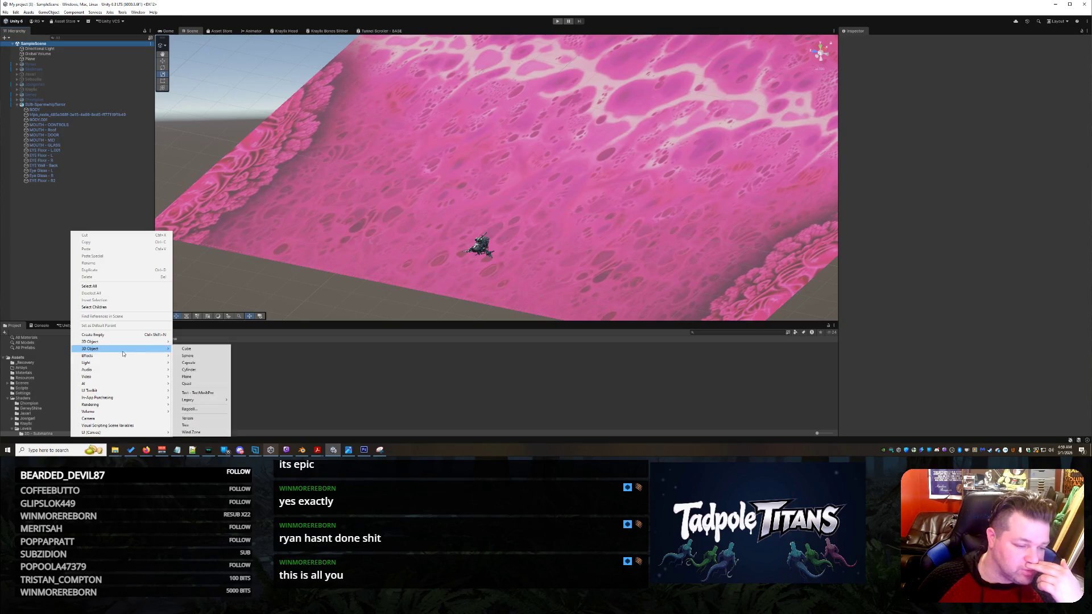
pyautogui.click(205, 370)
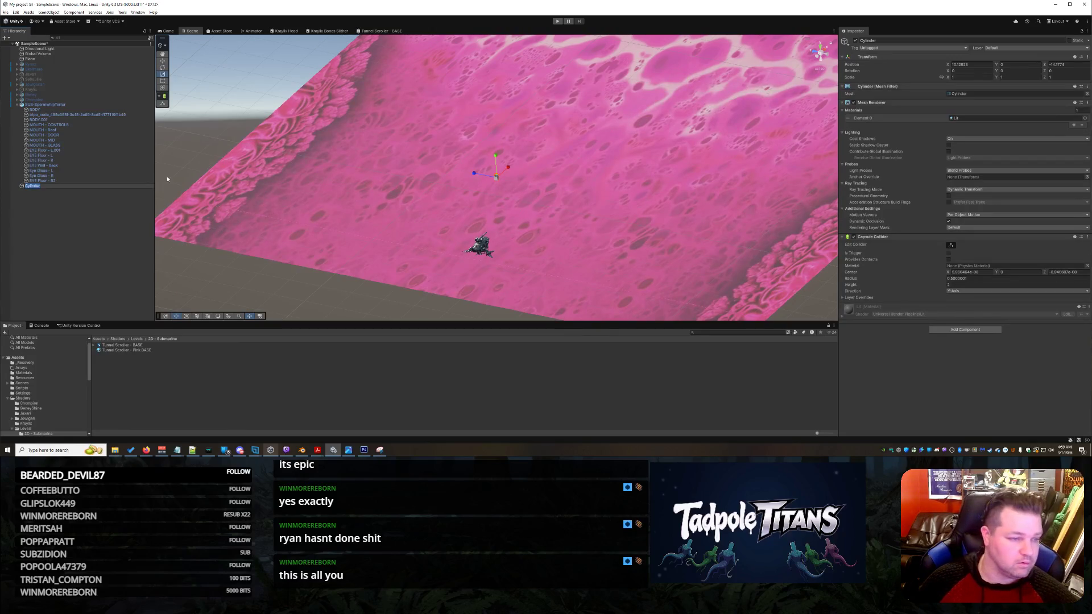
# Rename the new cylinder to 'Tube Texture'.
pyautogui.write('Tube')
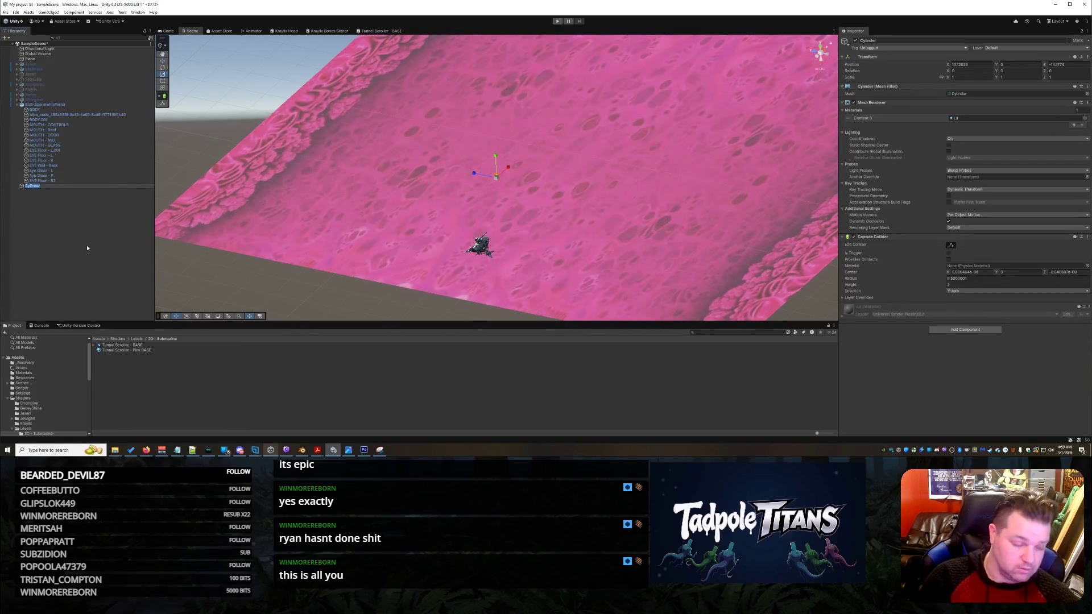
pyautogui.write(' Texture')
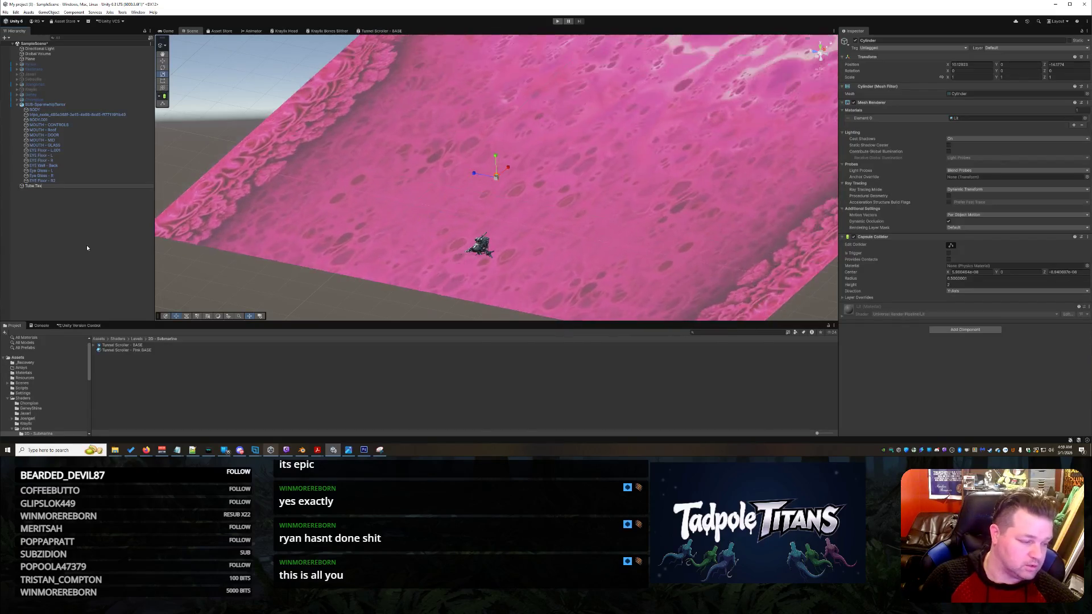
pyautogui.press('Return')
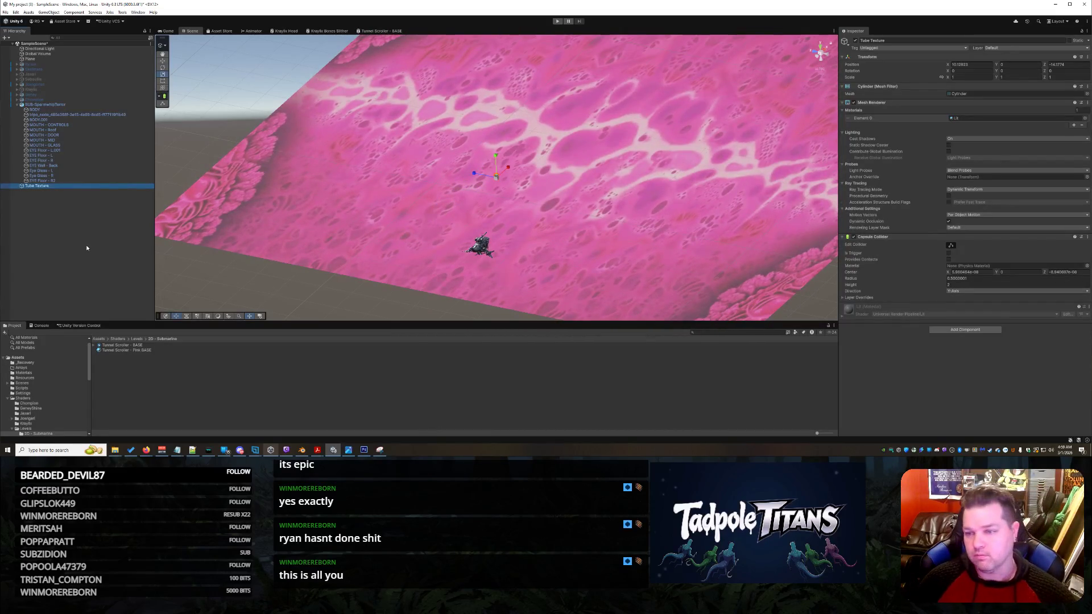
pyautogui.click(163, 76)
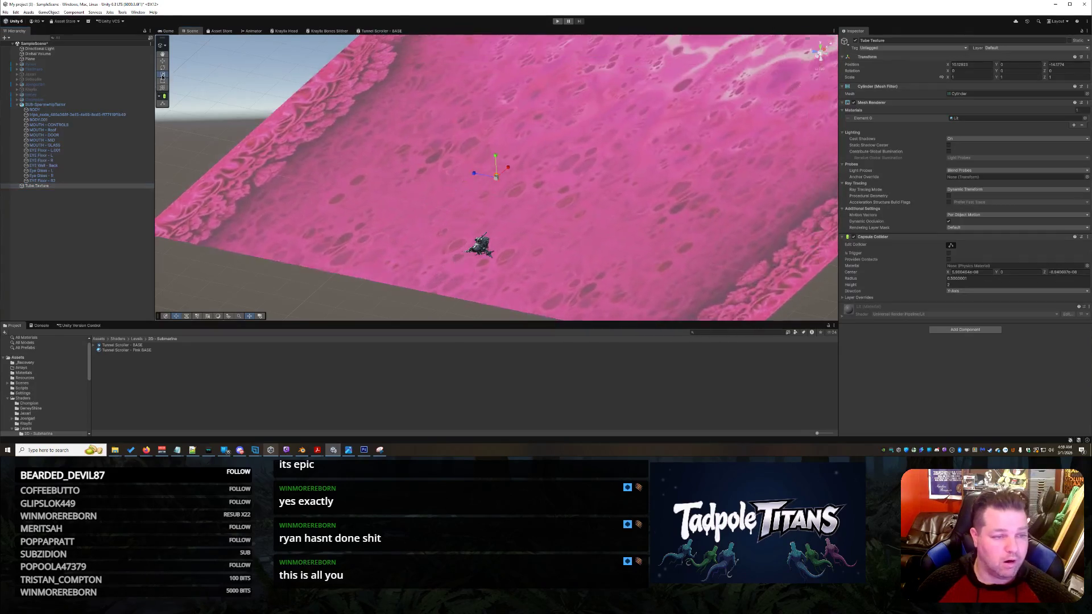
# Scale the tube uniformly up to about 77 so it towers over the submarine.
pyautogui.moveTo(496, 176); pyautogui.dragTo(783, 62)
pyautogui.click(516, 168)
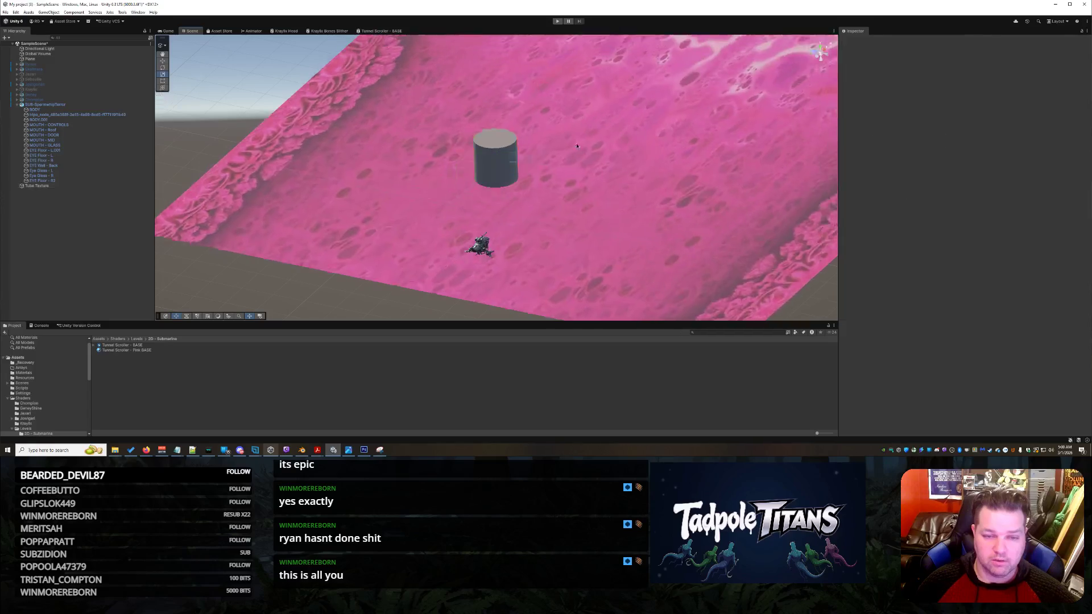
pyautogui.rightClick(502, 165)
pyautogui.click(502, 165)
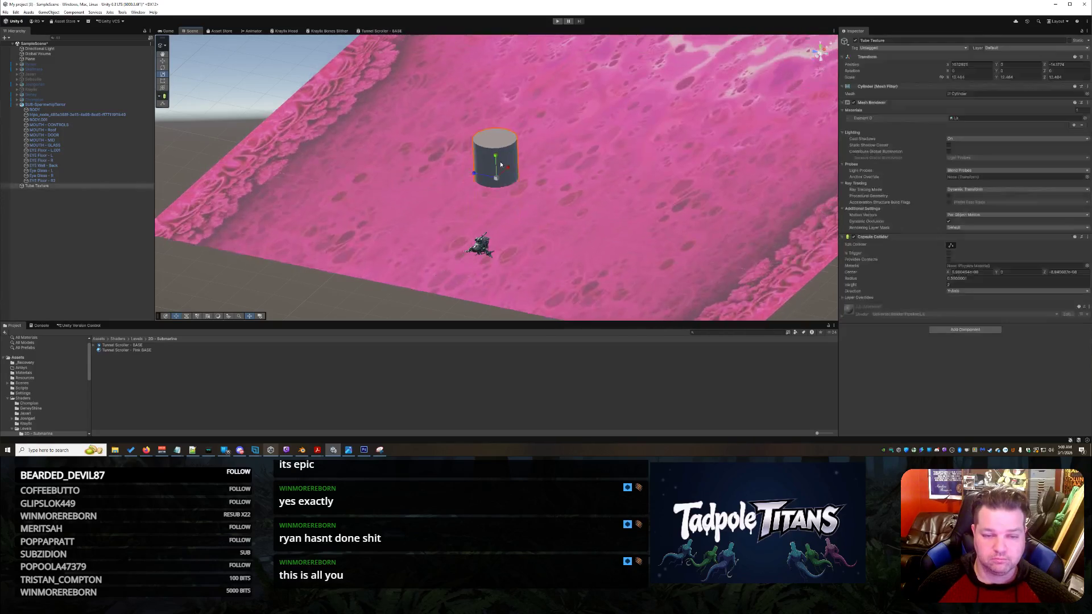
pyautogui.moveTo(541, 165); pyautogui.dragTo(555, 161)
pyautogui.scroll(-3, 555, 161)
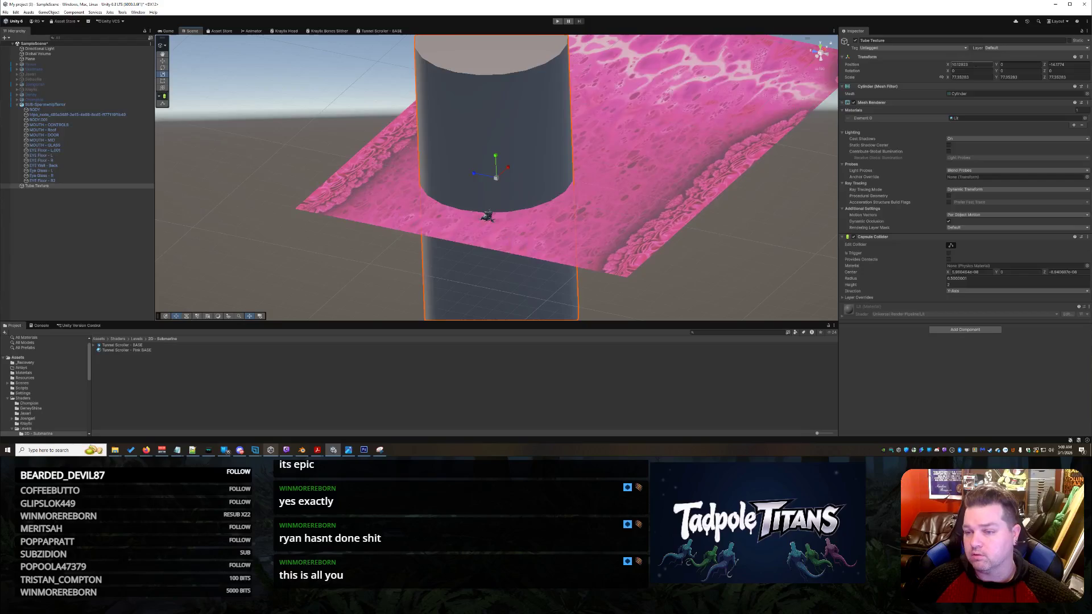
# Set the tube's Position X 0, Z 18 and Rotation X 90, Y 90 in the Inspector.
pyautogui.click(974, 64)
pyautogui.write('0')
pyautogui.press('Tab')
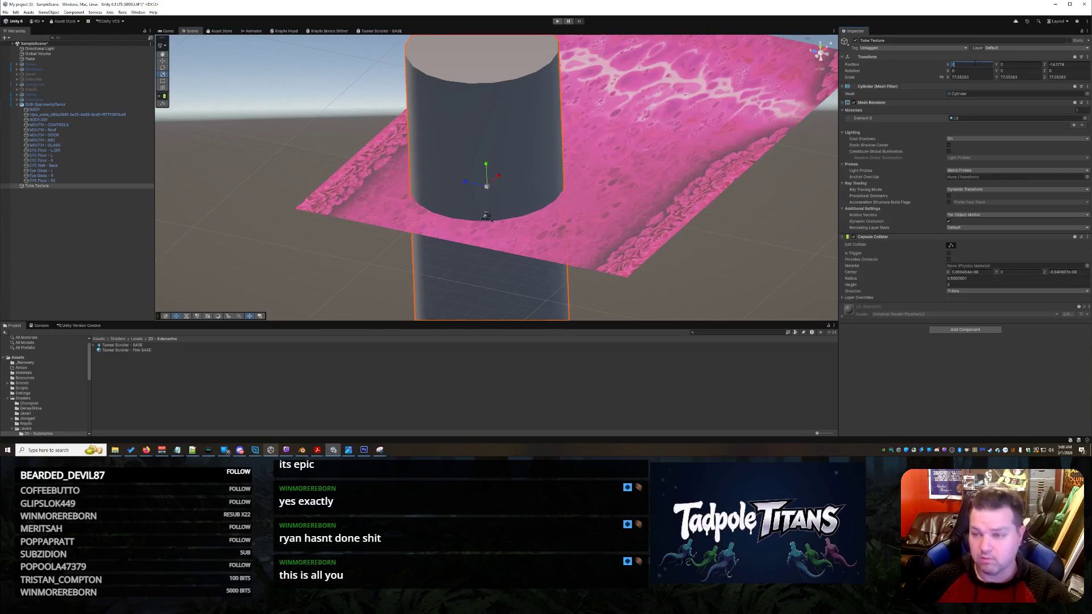
pyautogui.press('Tab')
pyautogui.write('18')
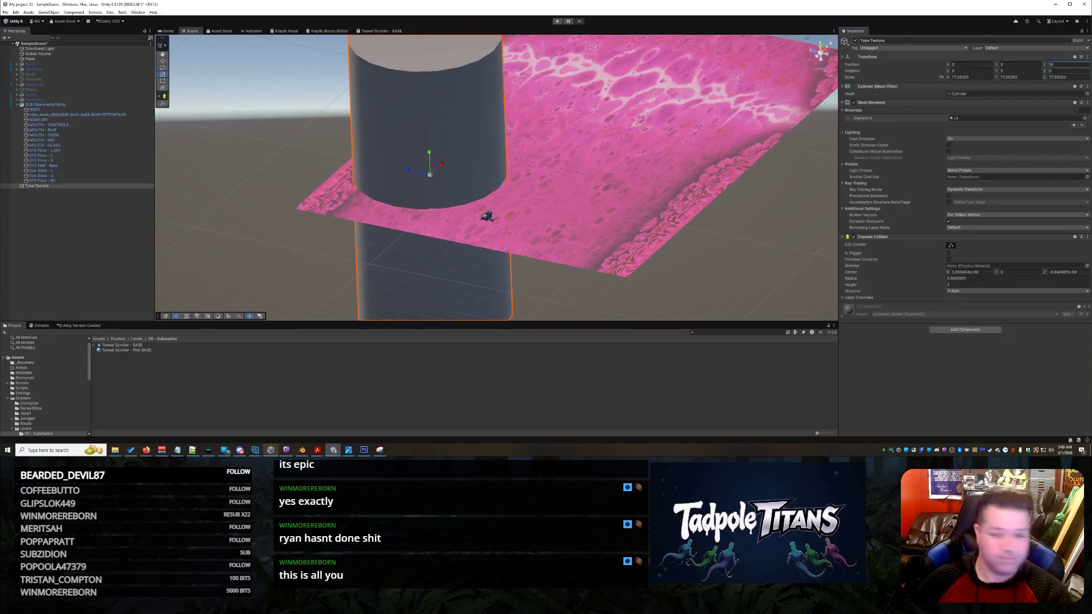
pyautogui.click(972, 71)
pyautogui.write('90')
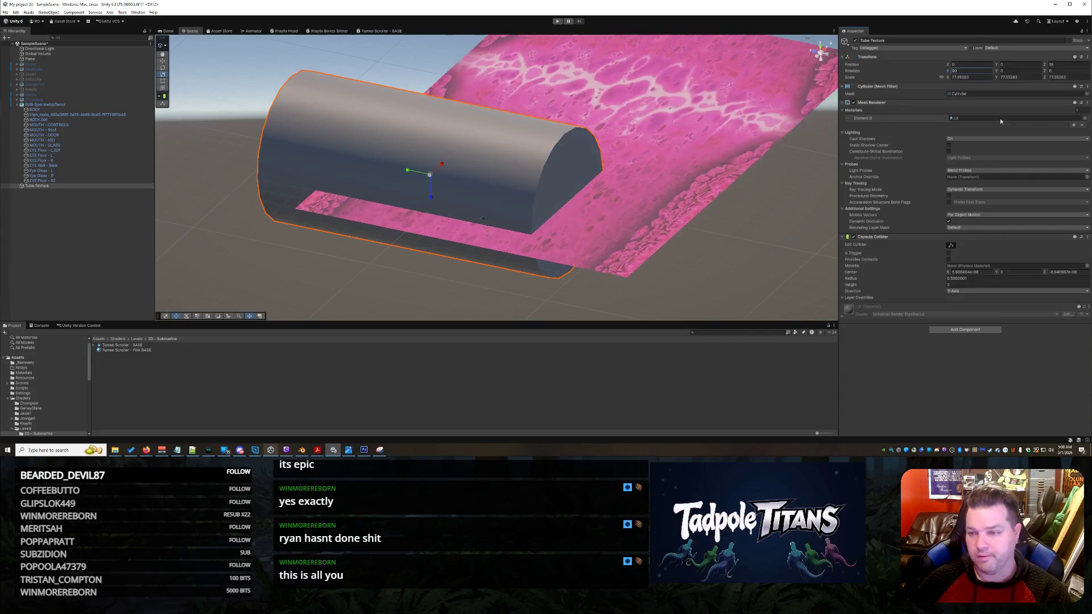
pyautogui.press('Tab')
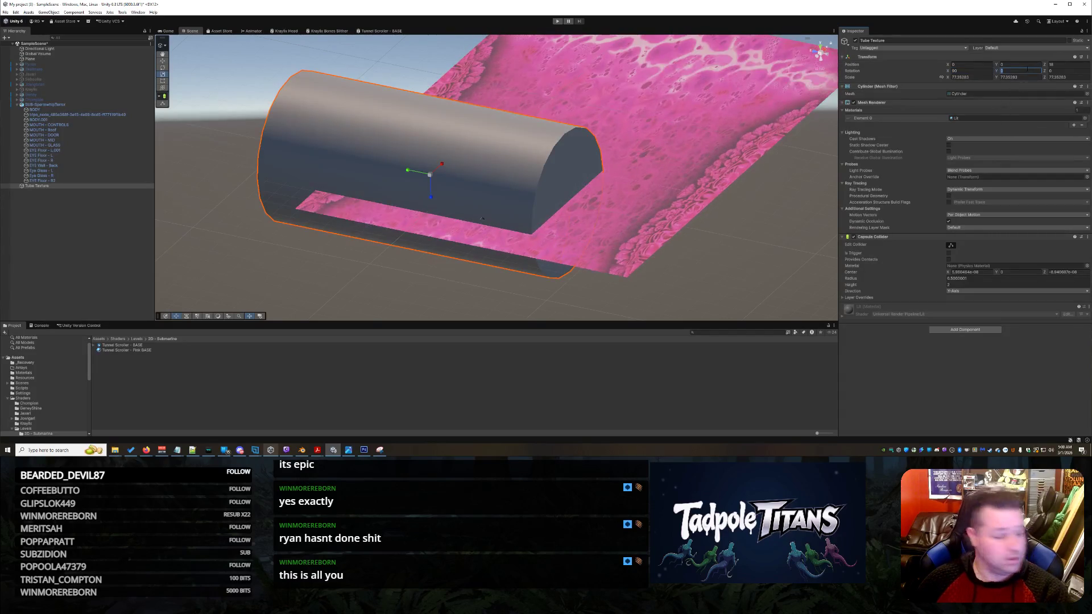
pyautogui.write('90')
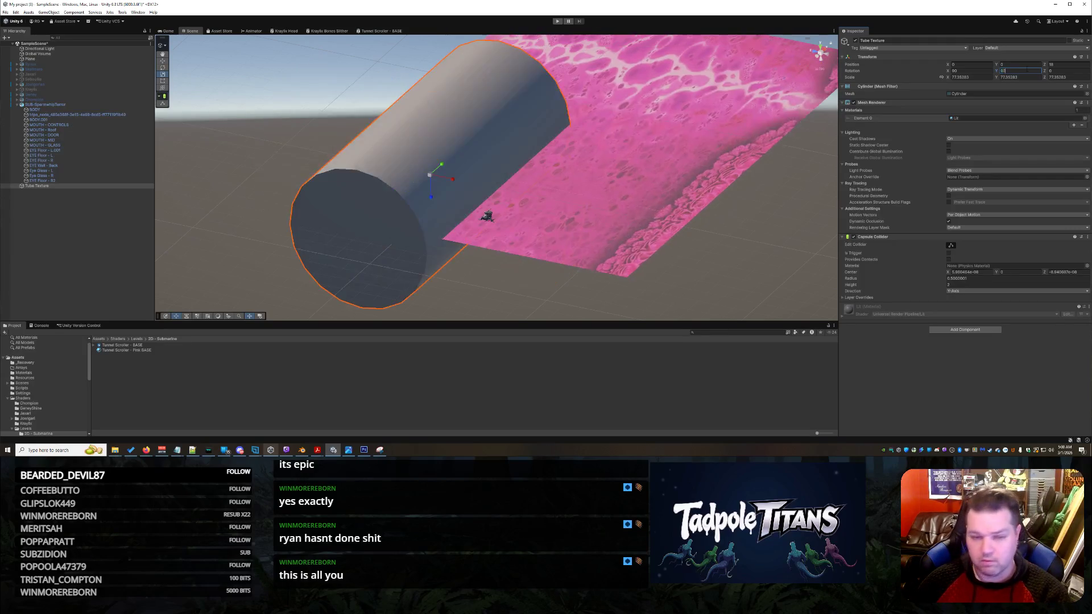
# Scale the tube up to about 231 and slide it lengthwise to Z about -41.
pyautogui.moveTo(521, 183)
pyautogui.mouseDown()
pyautogui.moveTo(538, 170)
pyautogui.moveTo(519, 202)
pyautogui.moveTo(468, 199)
pyautogui.mouseUp()
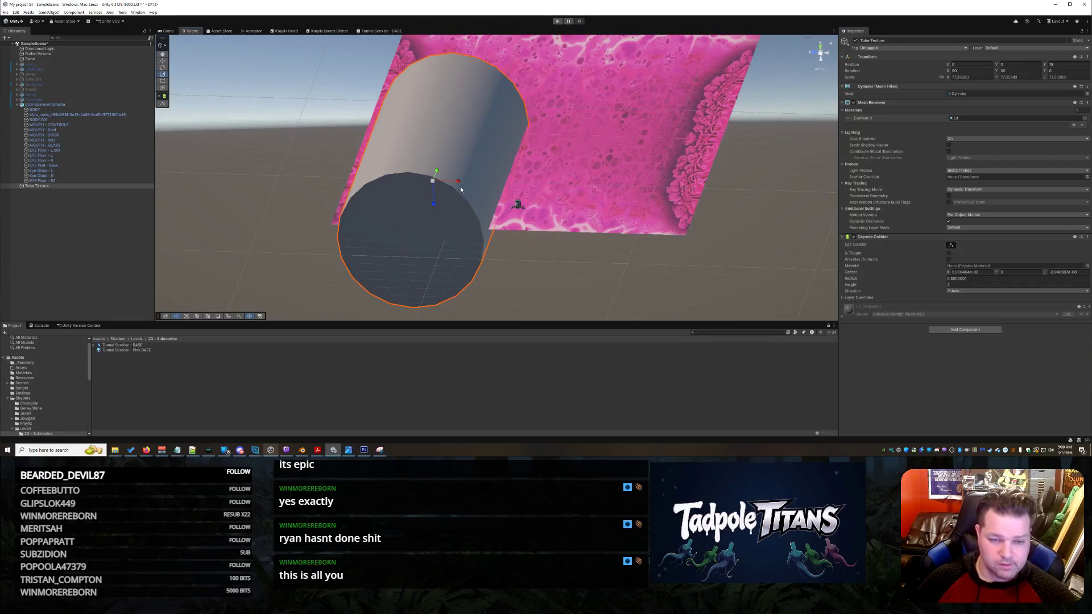
pyautogui.moveTo(432, 183)
pyautogui.mouseDown()
pyautogui.moveTo(482, 165)
pyautogui.moveTo(460, 173)
pyautogui.mouseUp()
pyautogui.click(163, 61)
pyautogui.moveTo(404, 179)
pyautogui.mouseDown()
pyautogui.moveTo(768, 199)
pyautogui.moveTo(739, 217)
pyautogui.mouseUp()
pyautogui.scroll(10, 735, 220)
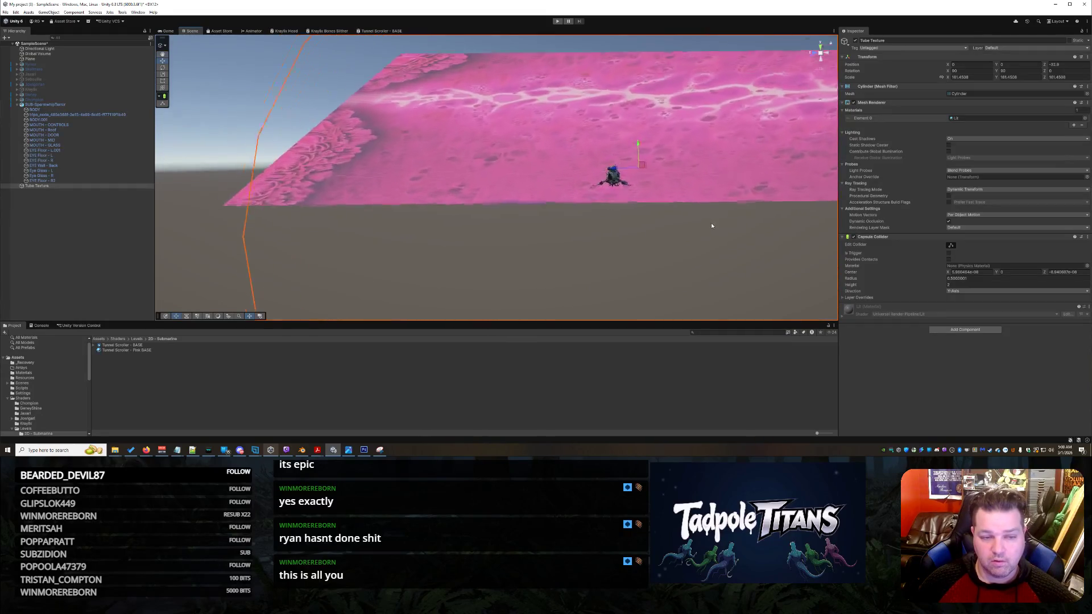
# Check the tube's light probe options and leave them unchanged.
pyautogui.scroll(-10, 714, 224)
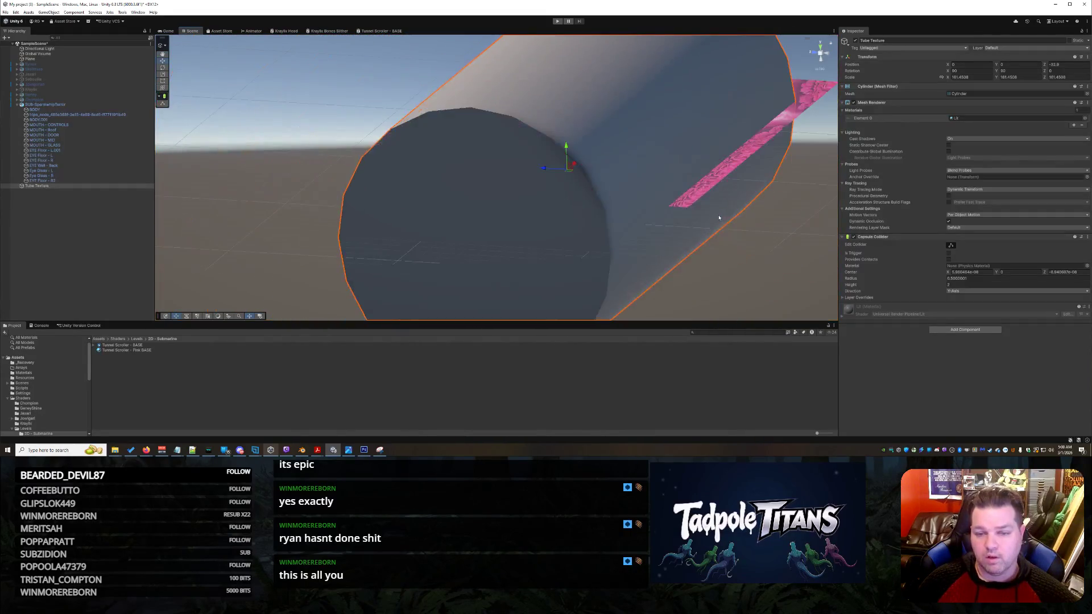
pyautogui.rightClick(747, 245)
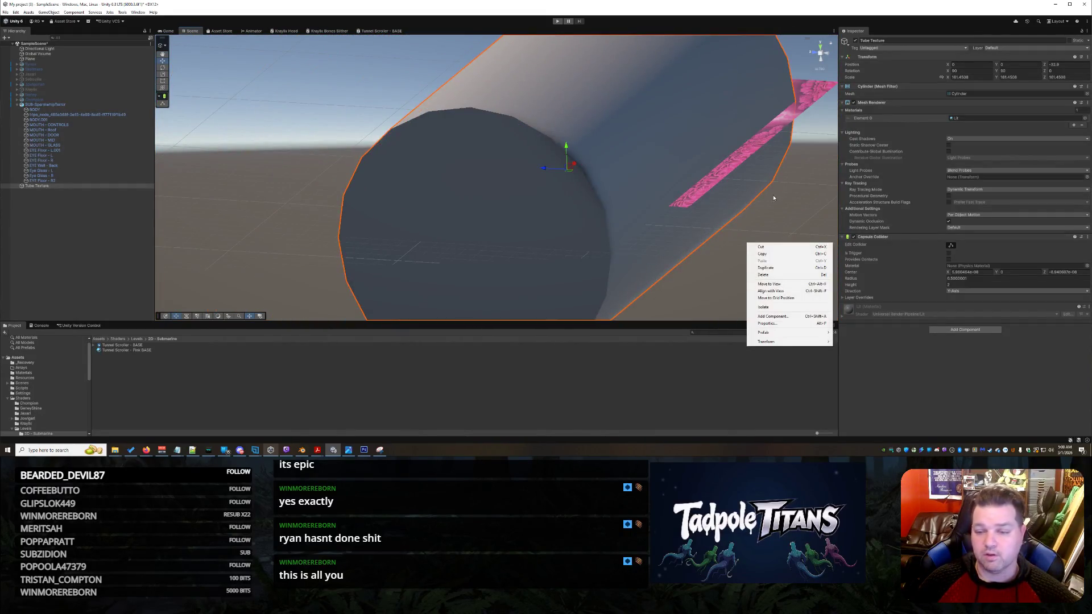
pyautogui.rightClick(614, 139)
pyautogui.click(956, 170)
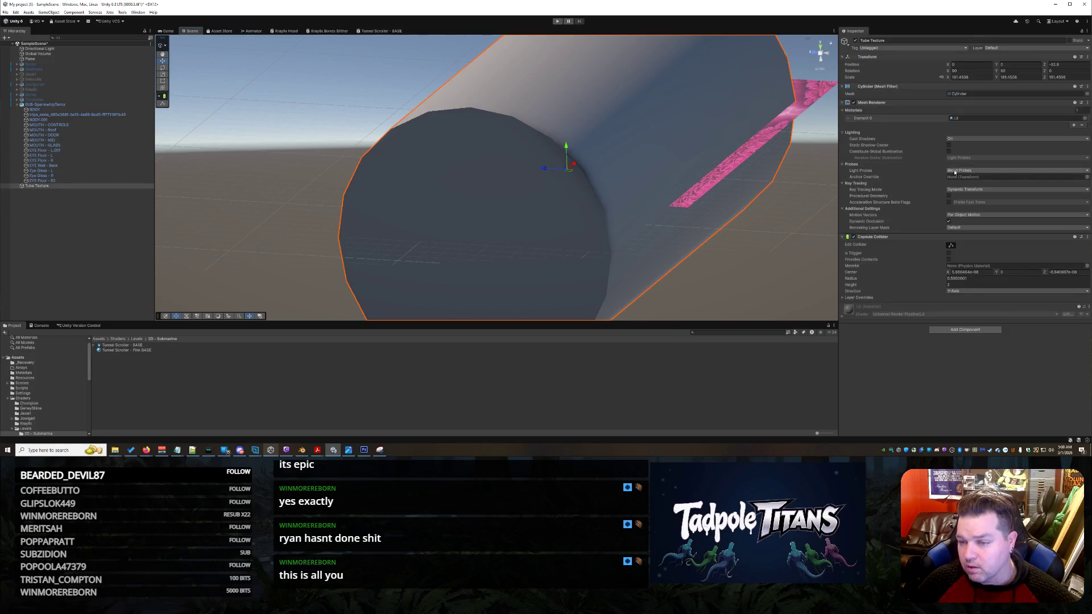
pyautogui.click(950, 139)
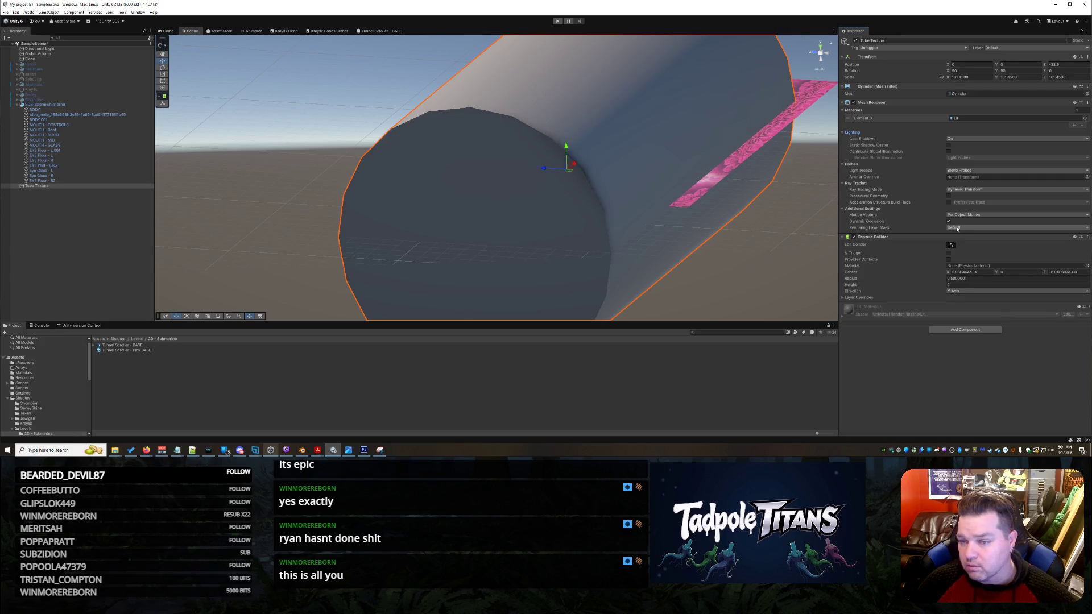
# Slow the pink plane's texture scroll speed to 0.283 and disable its Mesh Renderer.
pyautogui.click(734, 152)
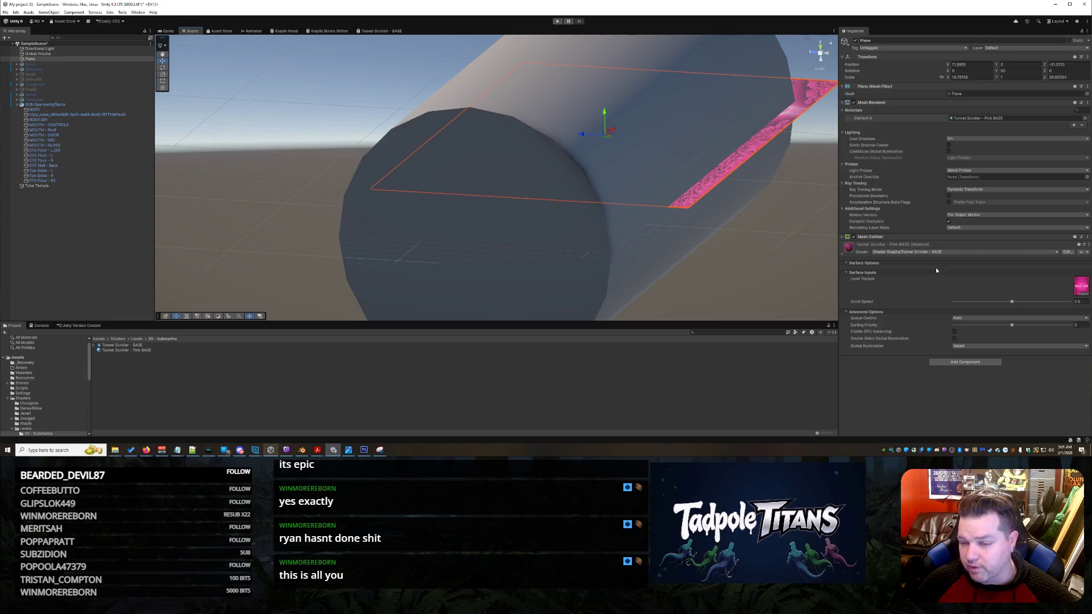
pyautogui.moveTo(1012, 301); pyautogui.dragTo(984, 302)
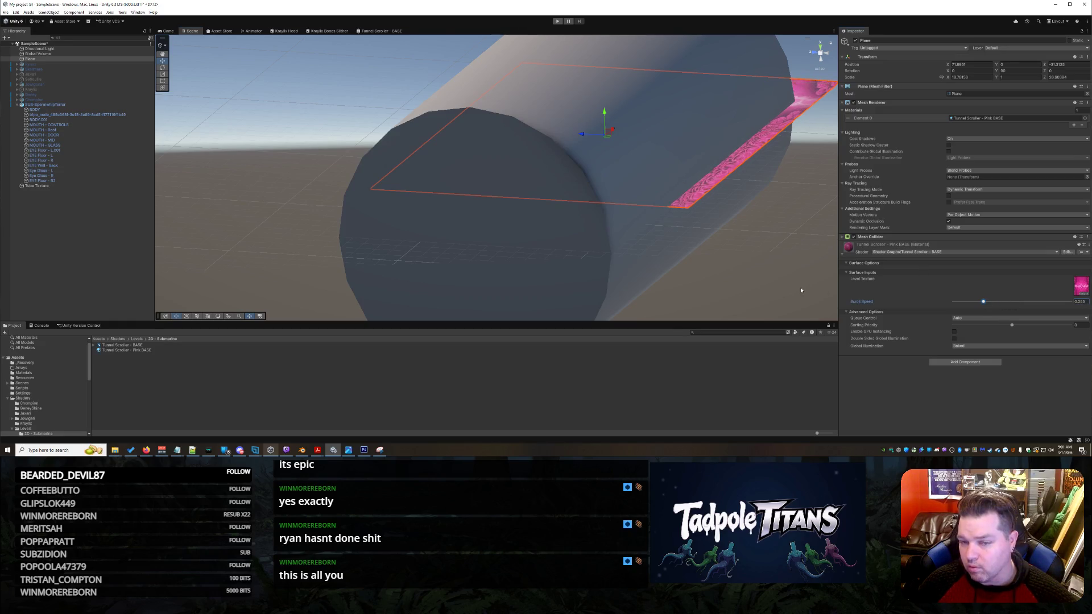
pyautogui.click(787, 221)
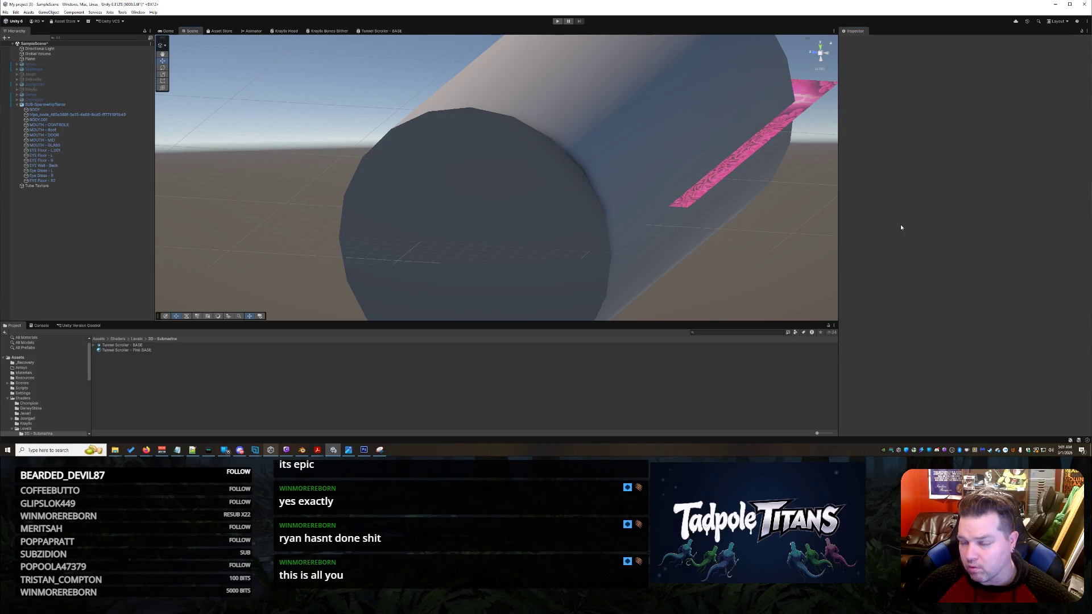
pyautogui.click(782, 126)
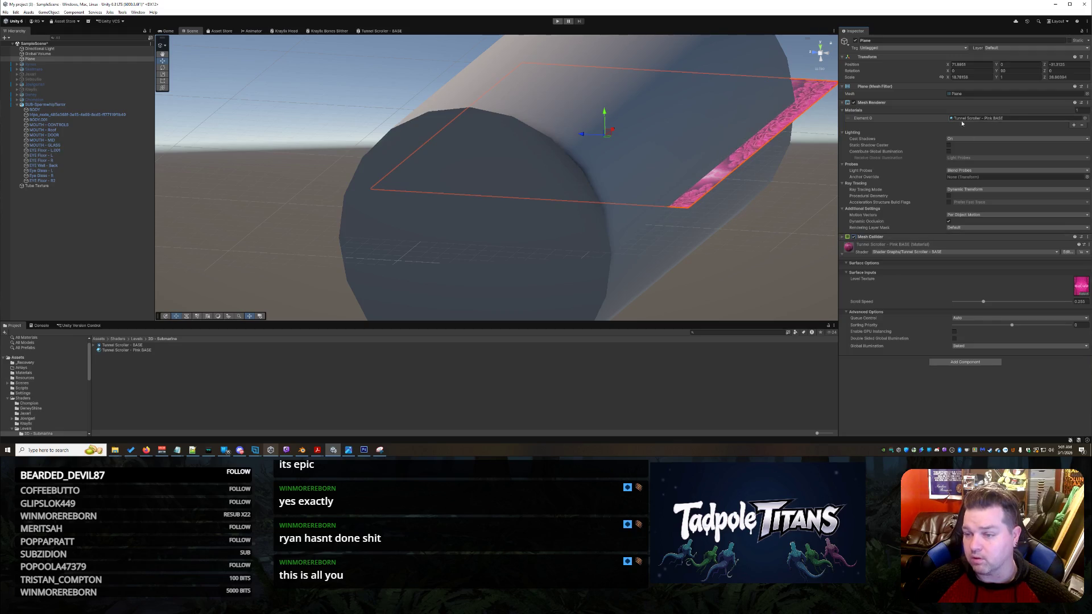
pyautogui.click(853, 102)
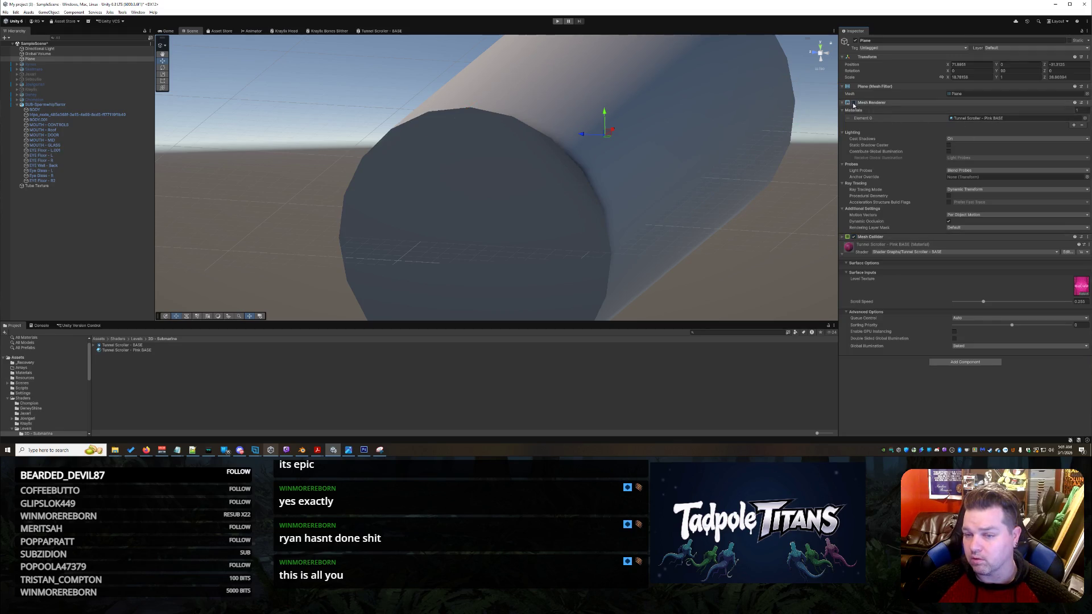
# Select the Tube Texture cylinder and frame it at an angle in the Scene view.
pyautogui.click(708, 231)
pyautogui.press('f')
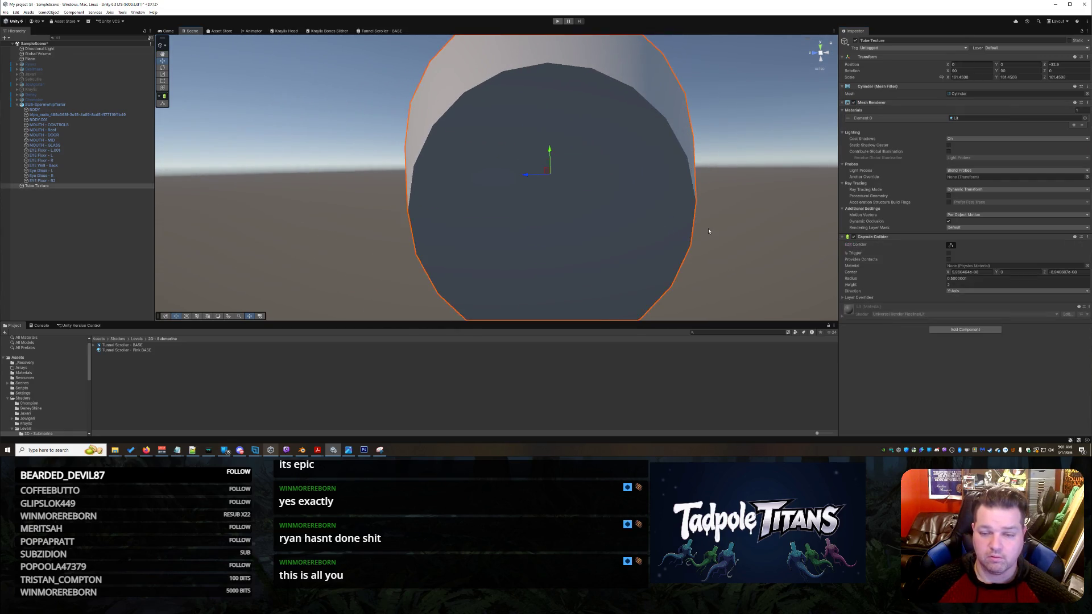
pyautogui.press('f')
pyautogui.keyDown('alt'); pyautogui.moveTo(763, 214); pyautogui.dragTo(741, 212); pyautogui.keyUp('alt')
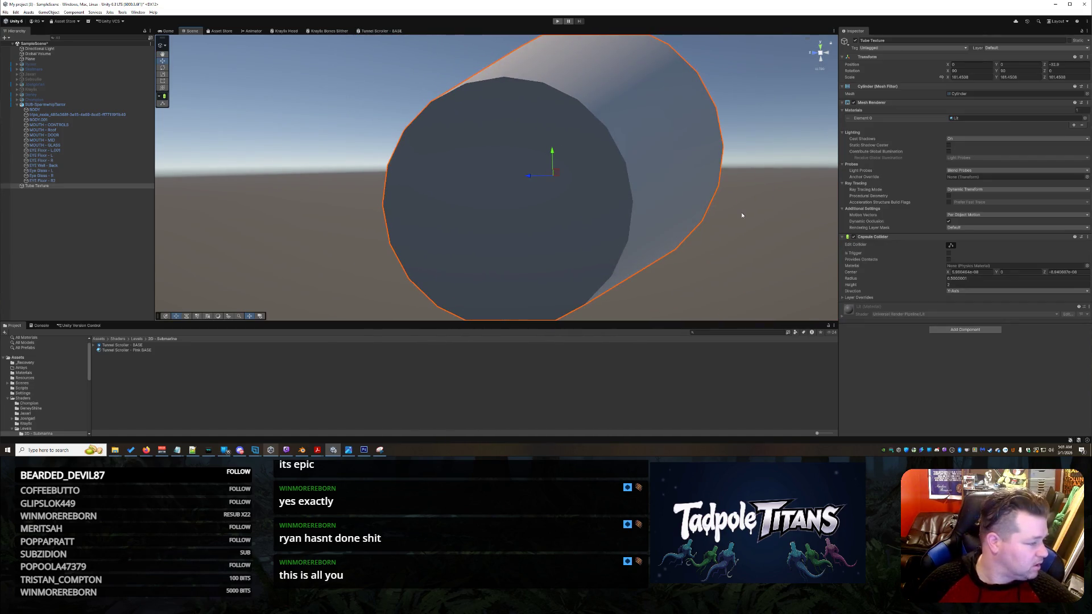
# Try the Tunnel Scroller - BASE shader, then apply the Tunnel Scroller - Pink BASE material.
pyautogui.click(137, 345)
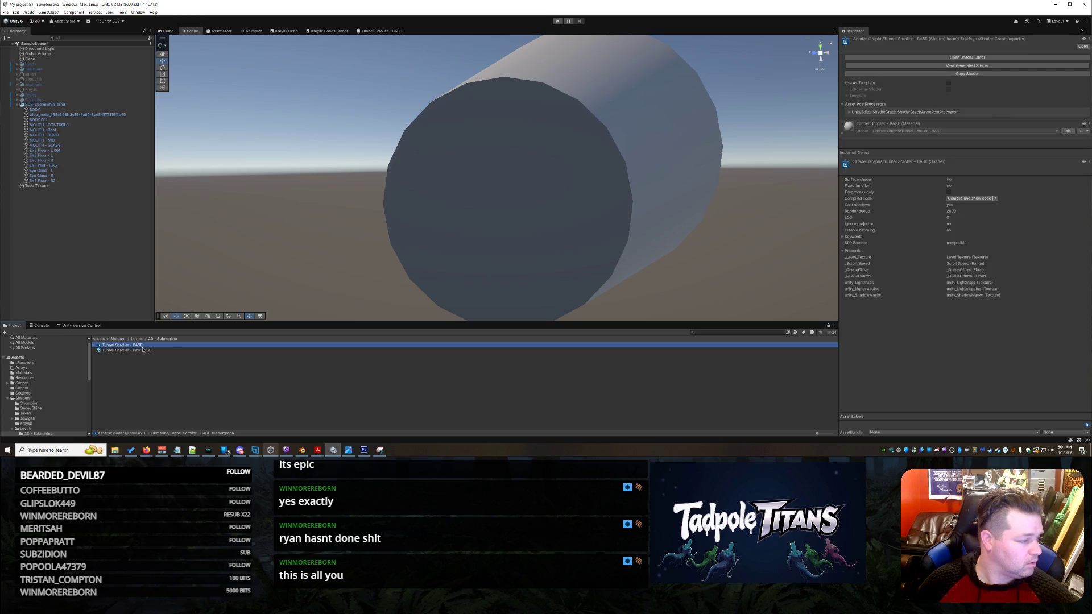
pyautogui.moveTo(178, 339); pyautogui.dragTo(650, 216)
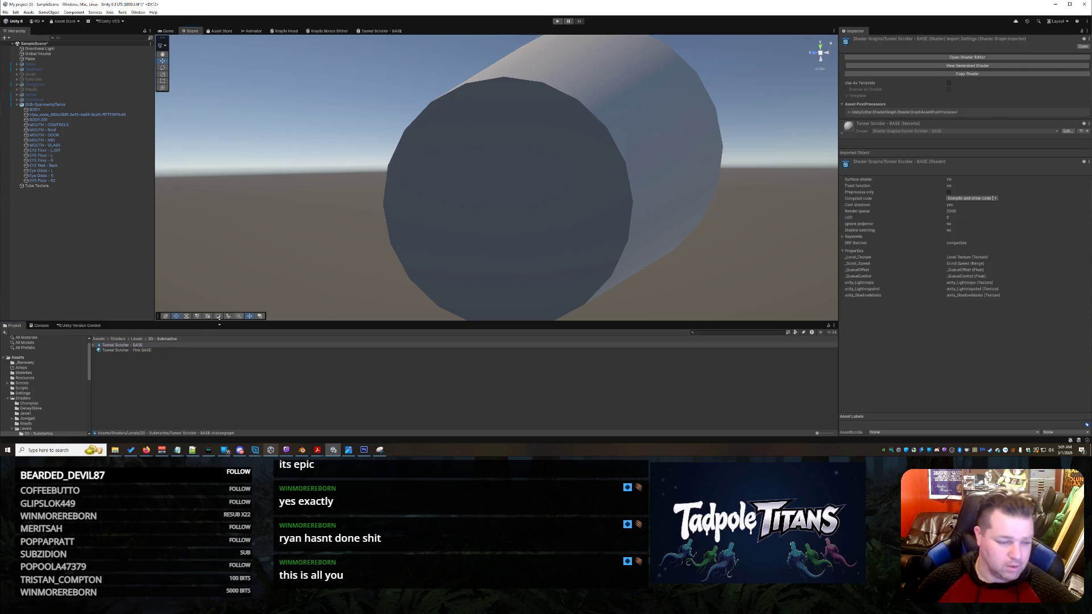
pyautogui.click(126, 350)
pyautogui.moveTo(127, 350)
pyautogui.mouseDown()
pyautogui.moveTo(362, 325)
pyautogui.moveTo(642, 228)
pyautogui.moveTo(686, 221)
pyautogui.moveTo(697, 244)
pyautogui.moveTo(402, 245)
pyautogui.moveTo(742, 242)
pyautogui.moveTo(714, 236)
pyautogui.mouseUp()
# Orbit the view to show the submarine and refocus on the pink tube.
pyautogui.scroll(5, 714, 236)
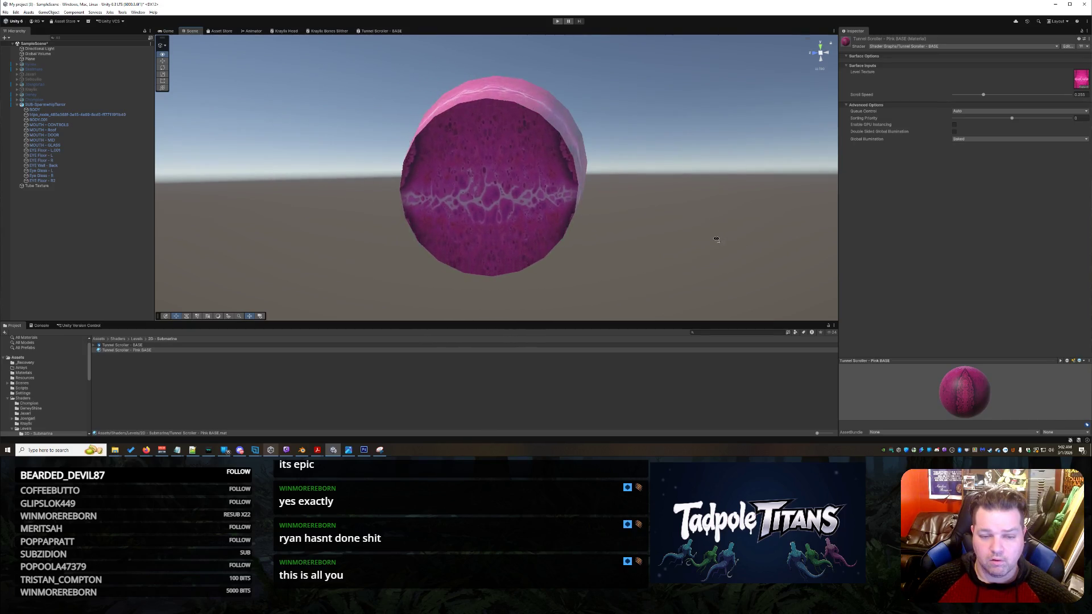
pyautogui.scroll(4, 644, 265)
pyautogui.moveTo(643, 265)
pyautogui.mouseDown()
pyautogui.moveTo(658, 248)
pyautogui.moveTo(614, 204)
pyautogui.moveTo(687, 207)
pyautogui.moveTo(633, 223)
pyautogui.moveTo(704, 212)
pyautogui.moveTo(857, 219)
pyautogui.moveTo(657, 231)
pyautogui.moveTo(664, 239)
pyautogui.moveTo(646, 221)
pyautogui.moveTo(533, 216)
pyautogui.moveTo(651, 229)
pyautogui.mouseUp()
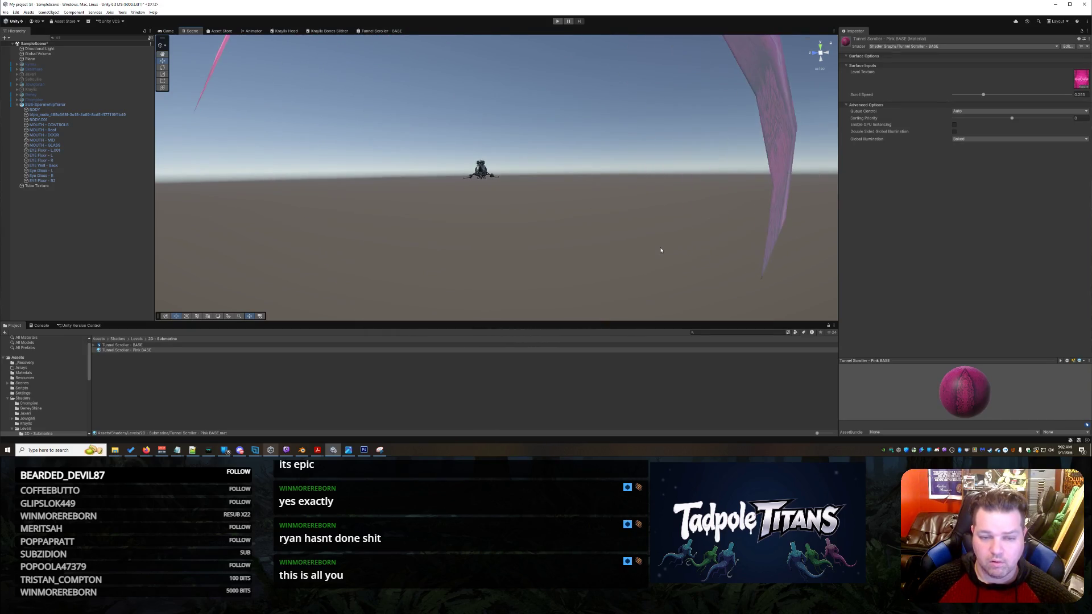
pyautogui.press('f')
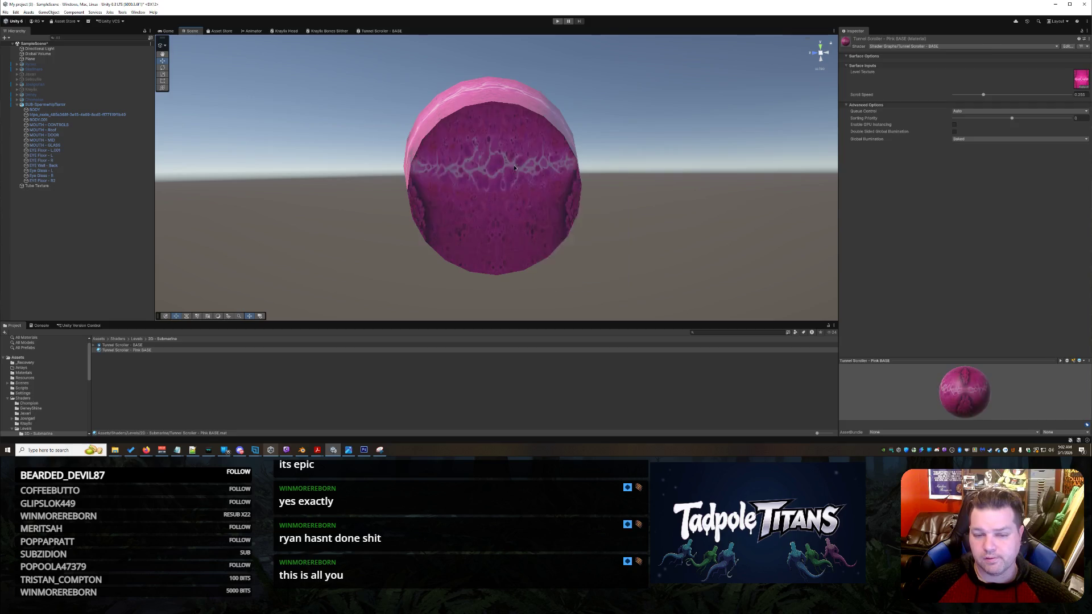
# Widen the tube along X from about 161 to 318 with the Scale tool.
pyautogui.click(540, 166)
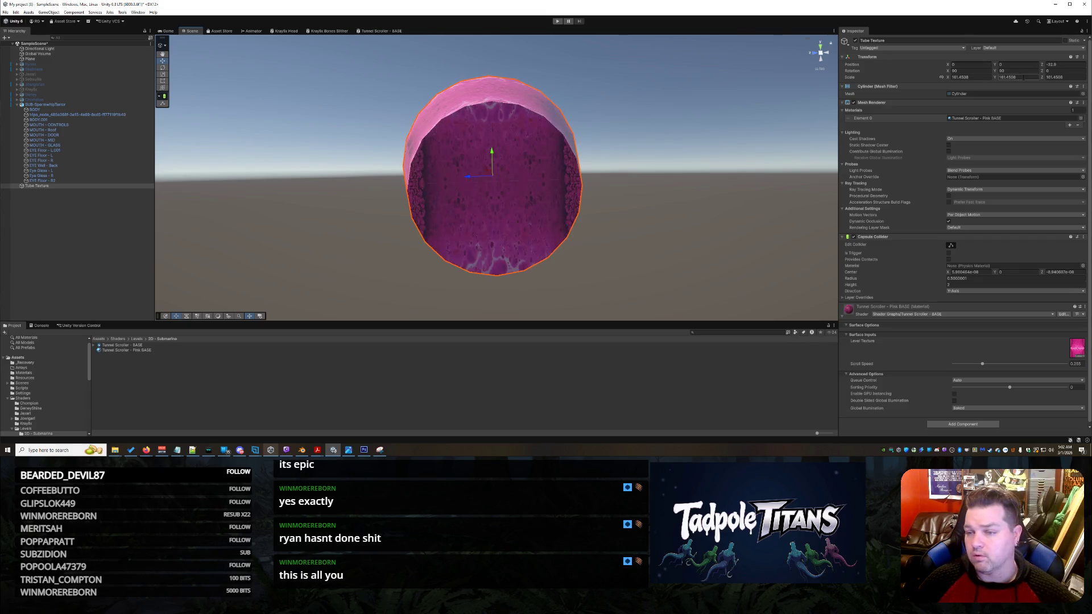
pyautogui.press('r')
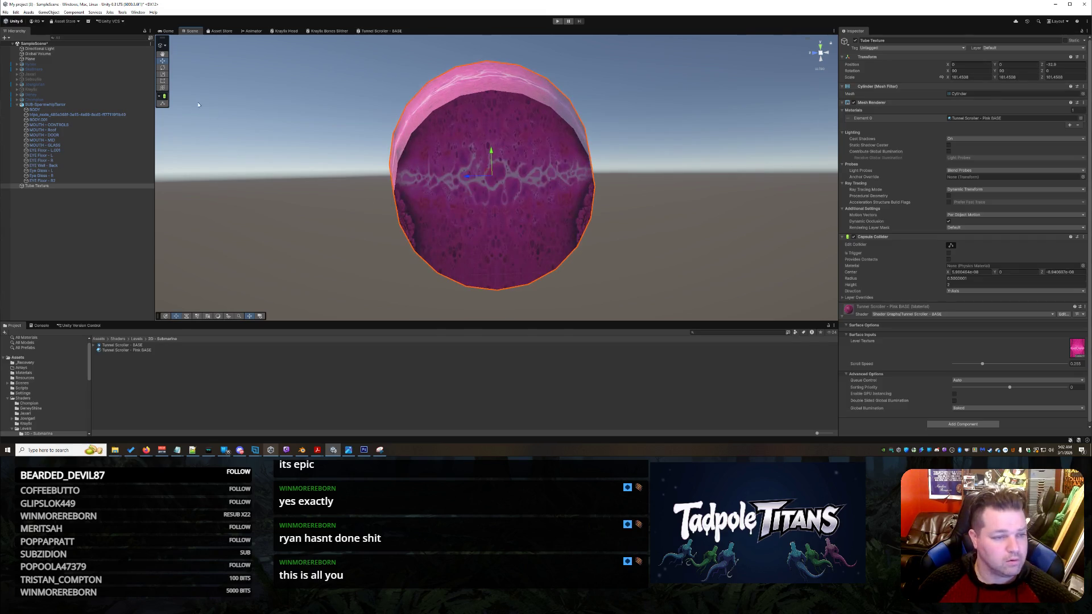
pyautogui.scroll(2, 485, 223)
pyautogui.scroll(2, 530, 212)
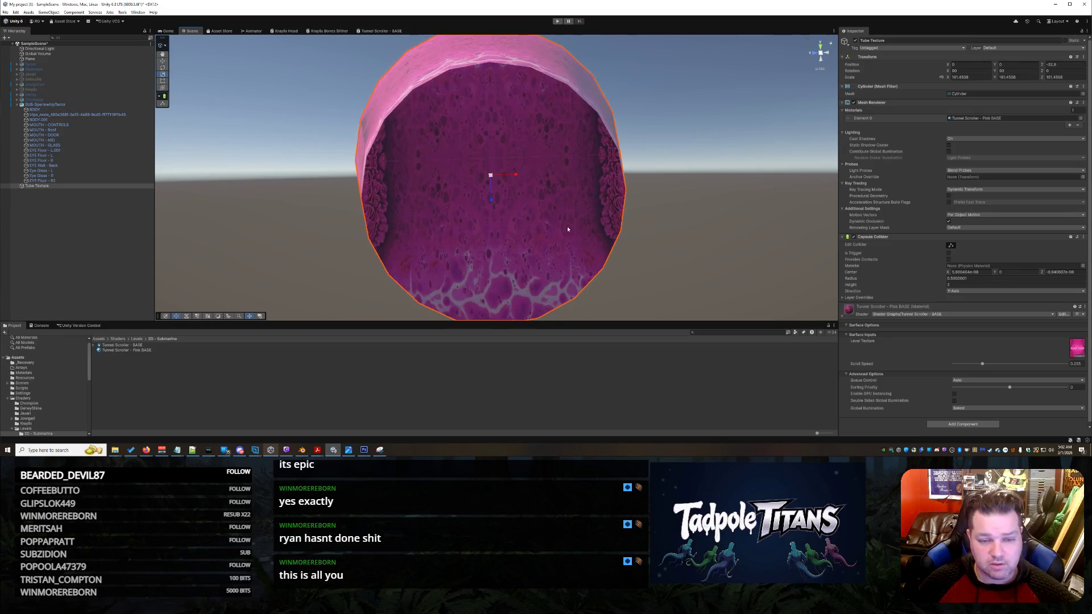
pyautogui.moveTo(516, 177); pyautogui.dragTo(569, 177)
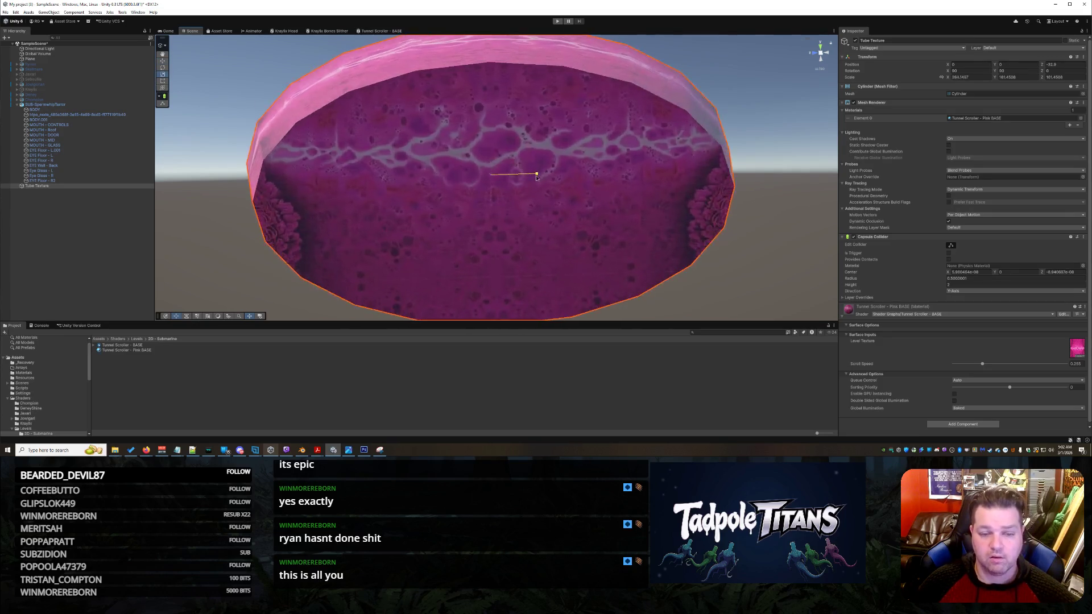
pyautogui.rightClick(776, 288)
pyautogui.click(794, 200)
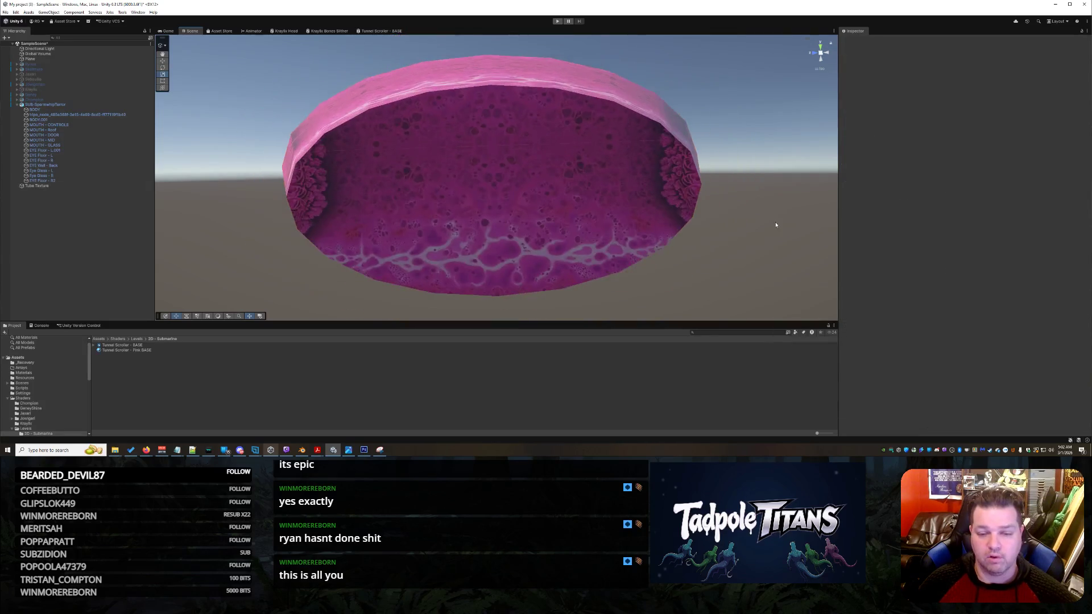
pyautogui.scroll(5, 775, 222)
pyautogui.scroll(-5, 736, 227)
pyautogui.moveTo(735, 227); pyautogui.dragTo(702, 232)
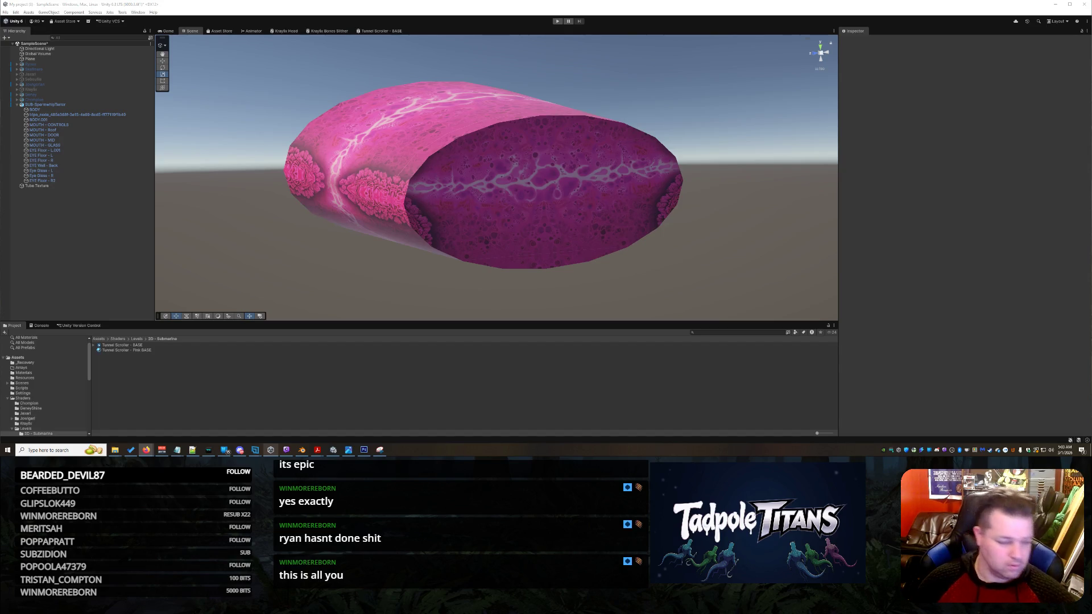
# Stretch the pink tube outward along its Y axis with the Scale gizmo.
pyautogui.click(532, 213)
pyautogui.moveTo(480, 175); pyautogui.dragTo(402, 266)
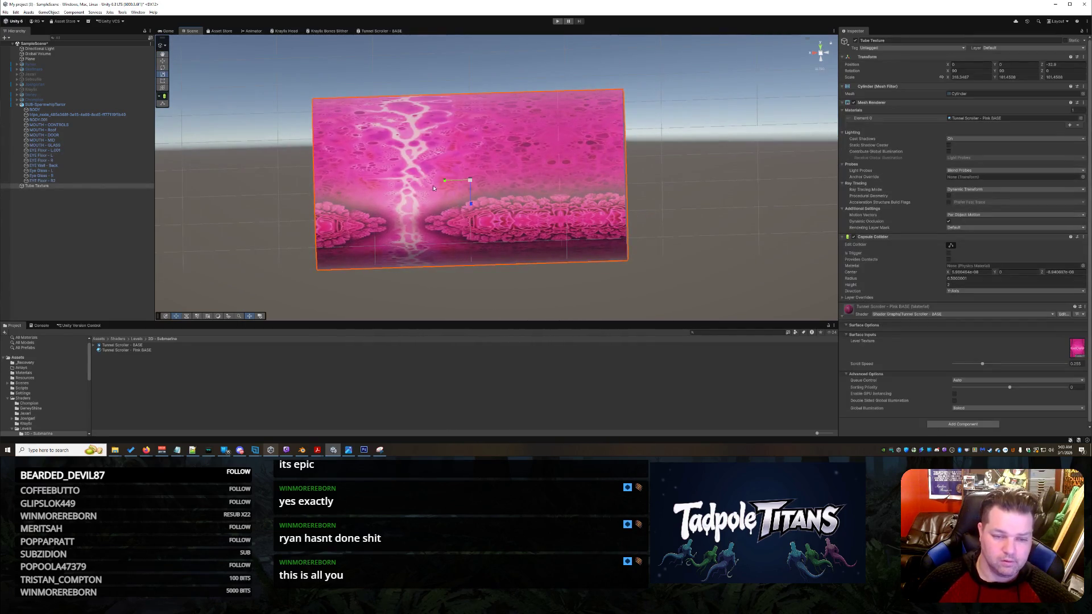
pyautogui.moveTo(444, 180); pyautogui.dragTo(431, 181)
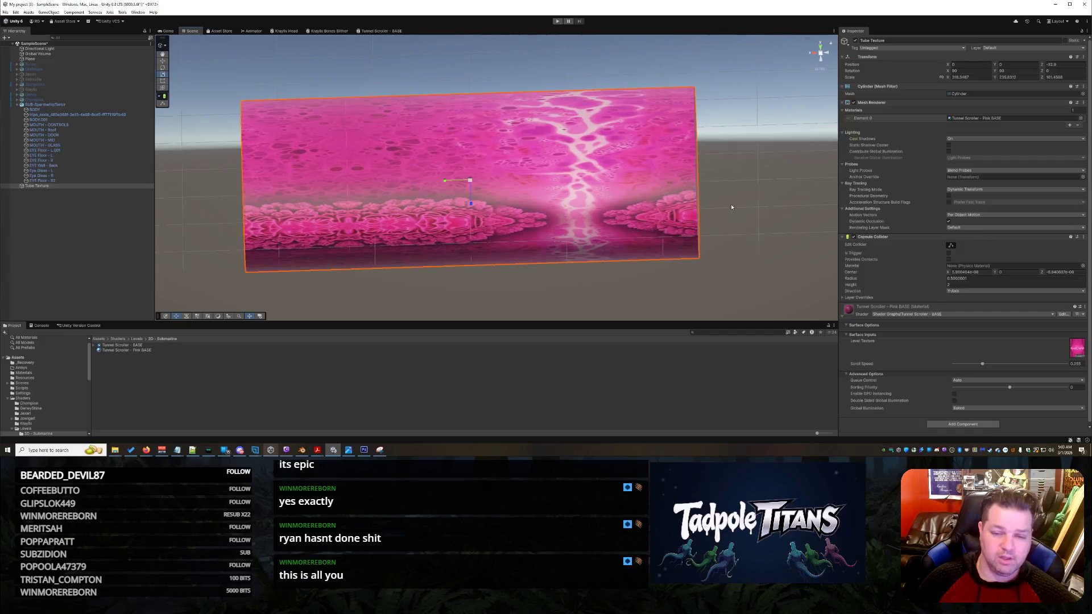
pyautogui.click(743, 203)
# Inspect the tube's end face and top rim, then select the Tunnel Scroller - BASE shader.
pyautogui.moveTo(742, 202)
pyautogui.mouseDown()
pyautogui.moveTo(570, 184)
pyautogui.moveTo(614, 182)
pyautogui.moveTo(581, 181)
pyautogui.moveTo(592, 182)
pyautogui.moveTo(592, 165)
pyautogui.moveTo(558, 159)
pyautogui.moveTo(666, 176)
pyautogui.moveTo(581, 177)
pyautogui.moveTo(641, 214)
pyautogui.moveTo(757, 203)
pyautogui.moveTo(591, 209)
pyautogui.mouseUp()
pyautogui.press('f')
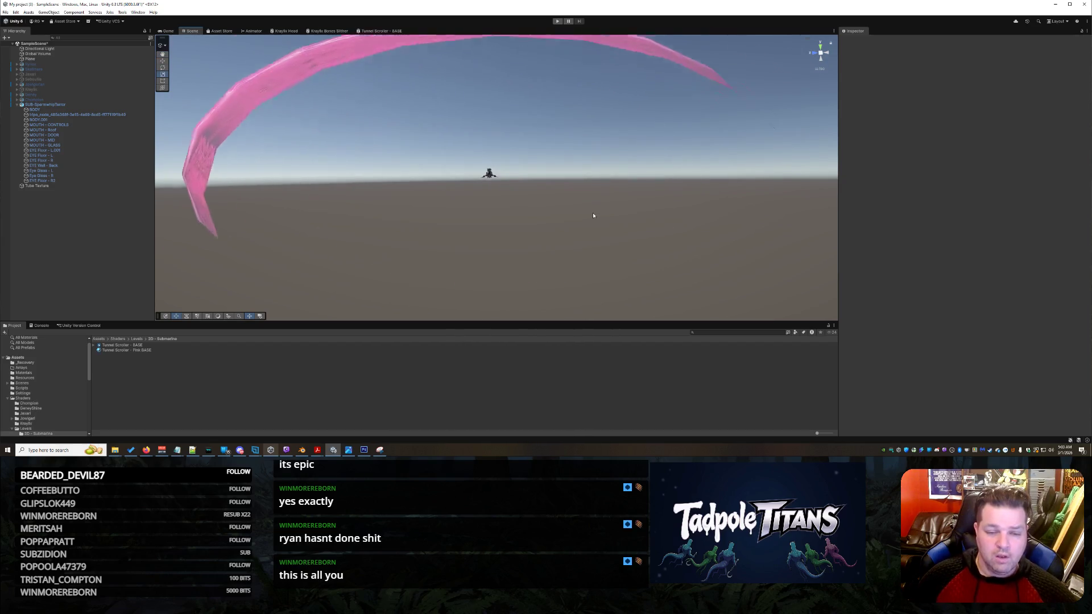
pyautogui.scroll(-8, 594, 213)
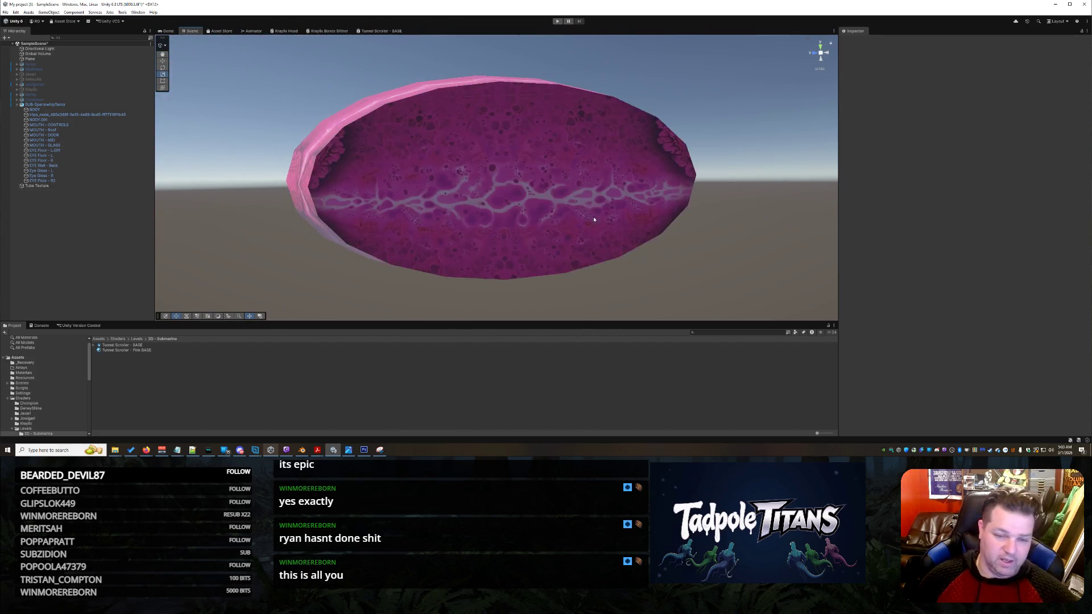
pyautogui.moveTo(596, 213); pyautogui.dragTo(636, 217)
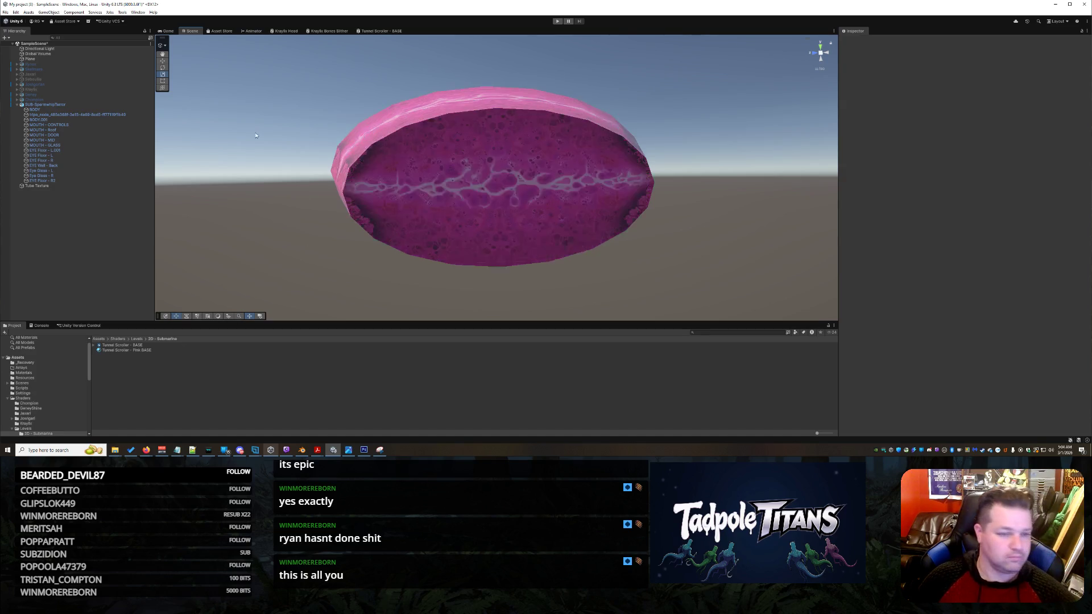
pyautogui.click(136, 345)
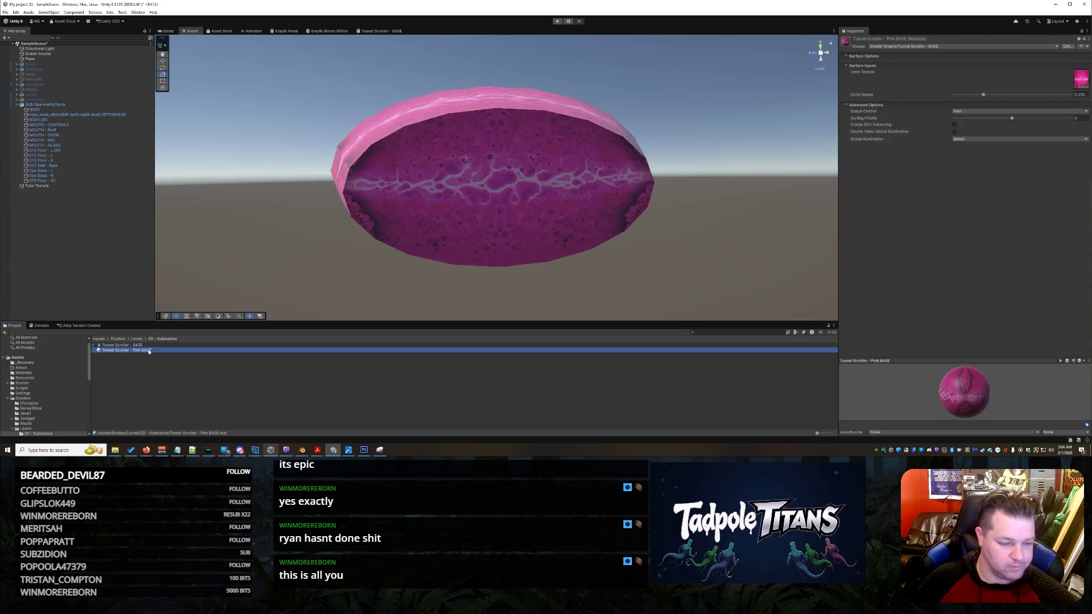
# Open the Tunnel Scroller - BASE shader graph, paste in a Curve Strength property, and return.
pyautogui.doubleClick(138, 345)
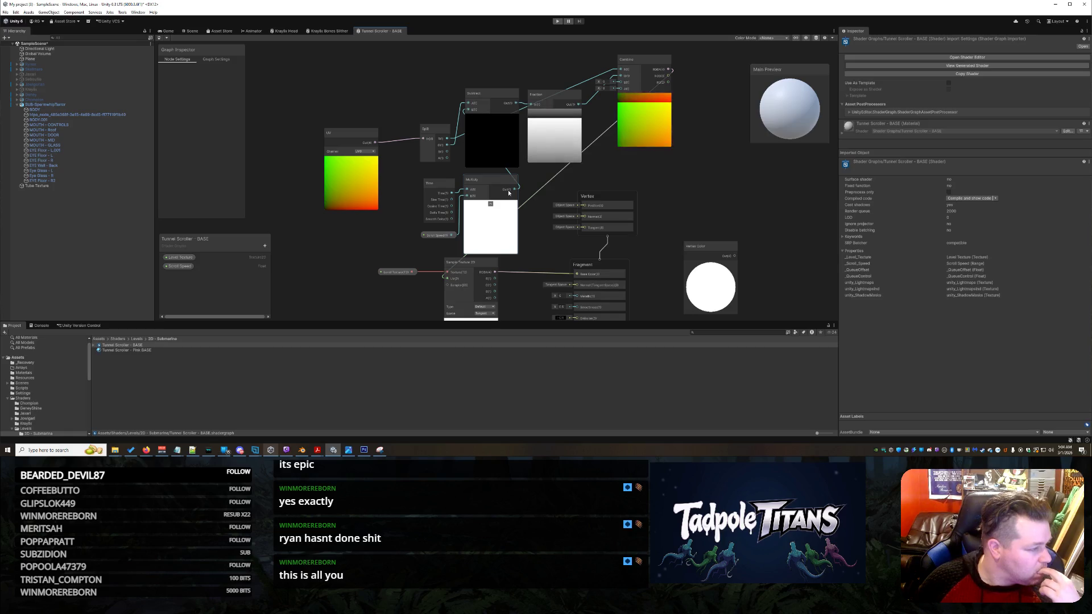
pyautogui.hotkey('ctrl', 'v')
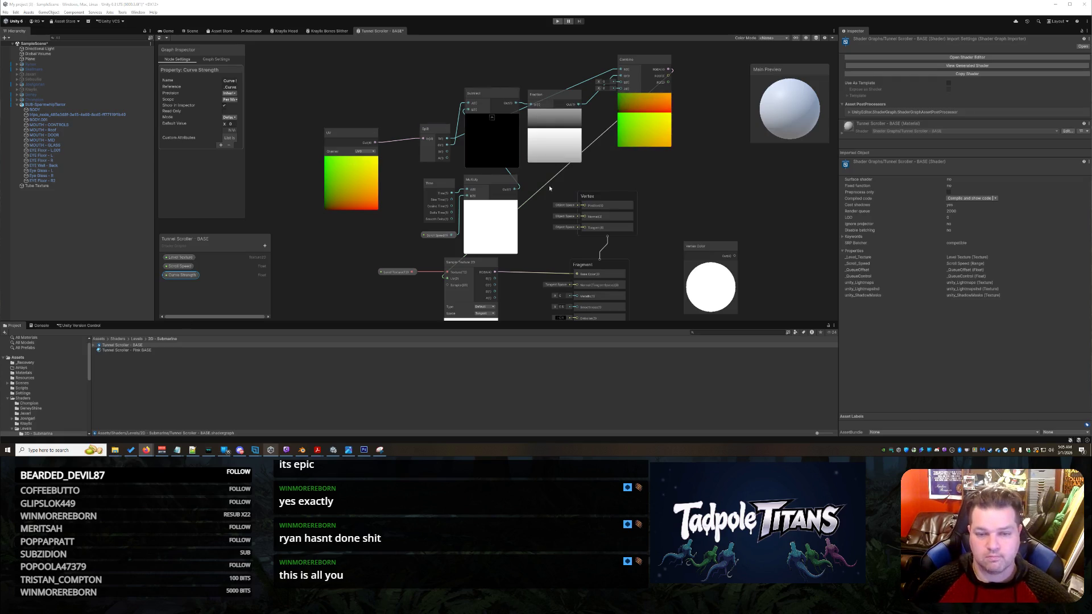
pyautogui.click(190, 31)
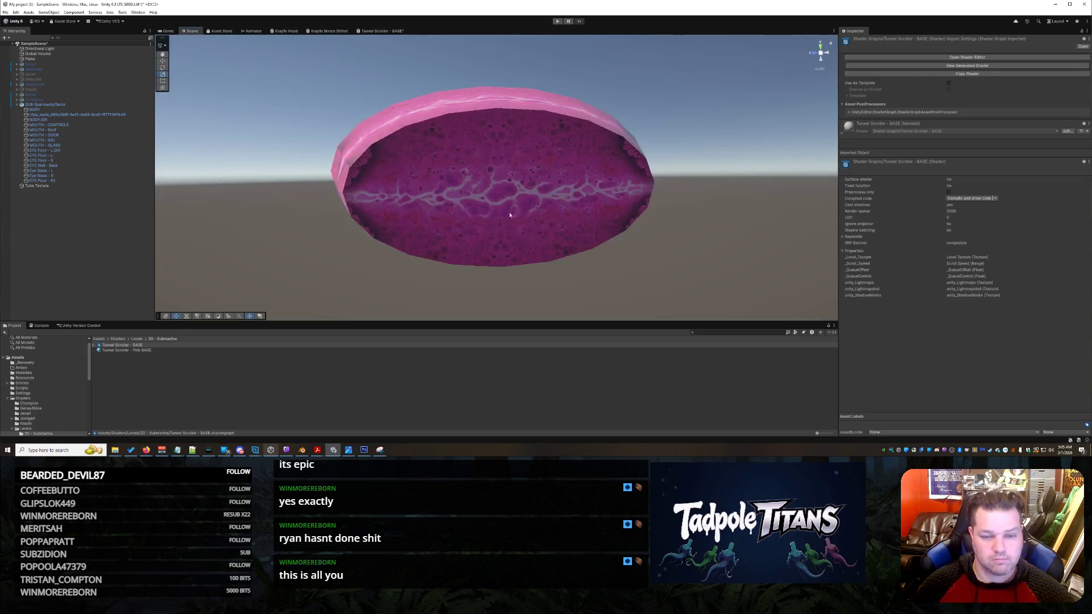
# Orbit the scene camera around the tube and select Tube Texture.
pyautogui.moveTo(571, 210)
pyautogui.mouseDown()
pyautogui.moveTo(436, 205)
pyautogui.moveTo(580, 204)
pyautogui.mouseUp()
pyautogui.scroll(2, 478, 206)
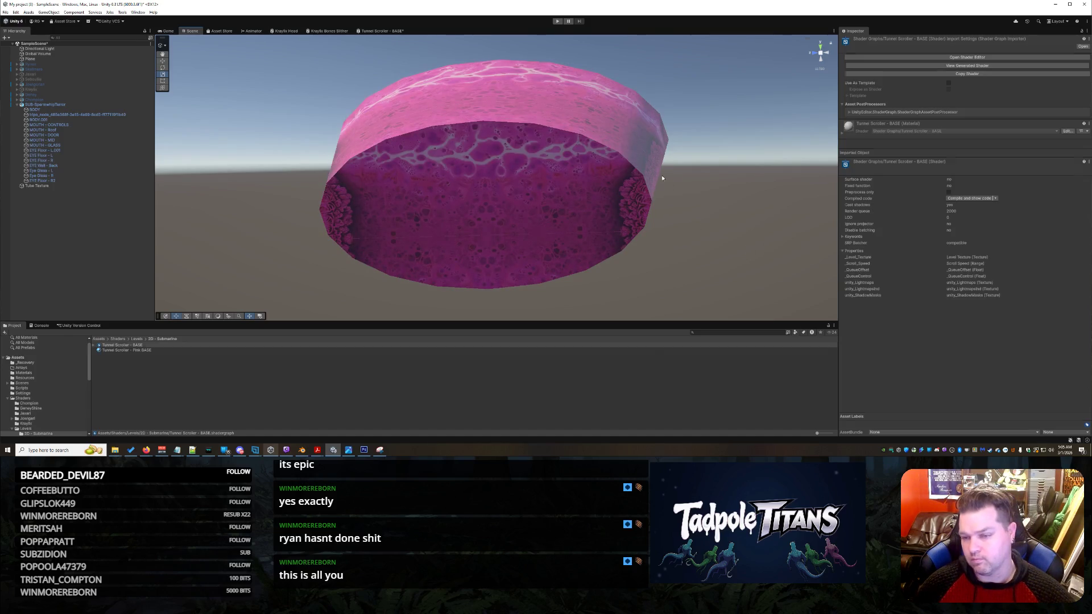
pyautogui.click(603, 149)
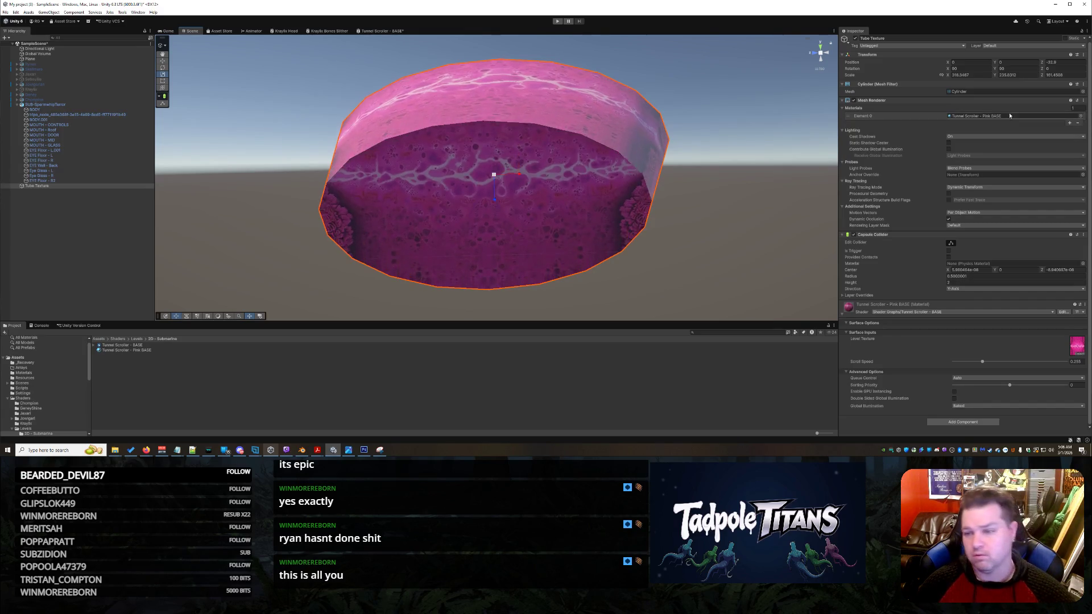
# Negate the tube's X scale to -318.3487 in the Inspector.
pyautogui.click(976, 75)
pyautogui.press('BackSpace')
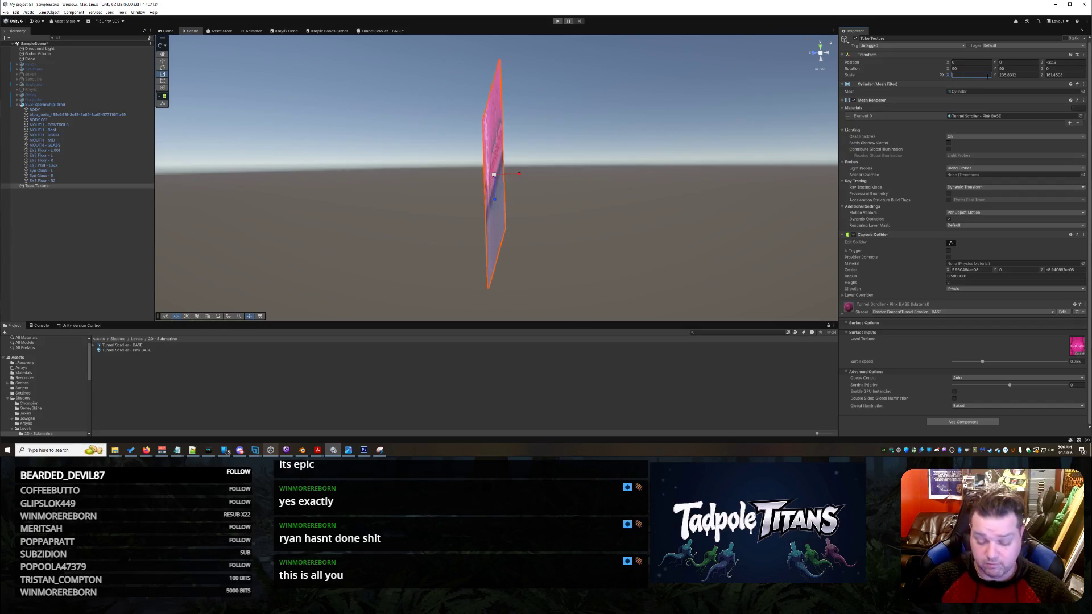
pyautogui.hotkey('ctrl', 'z')
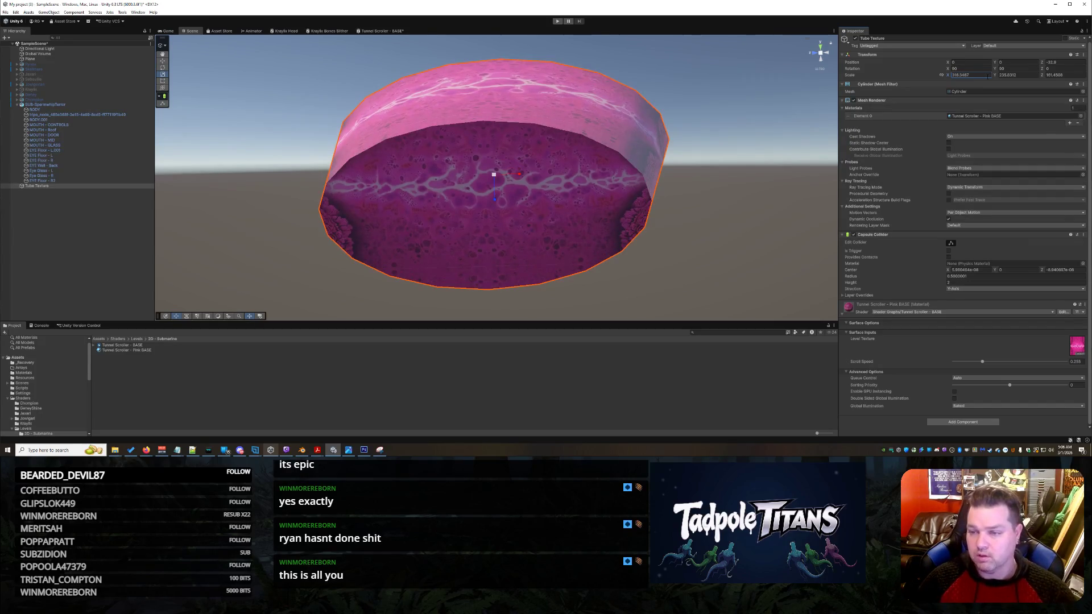
pyautogui.press('Home')
pyautogui.write('-')
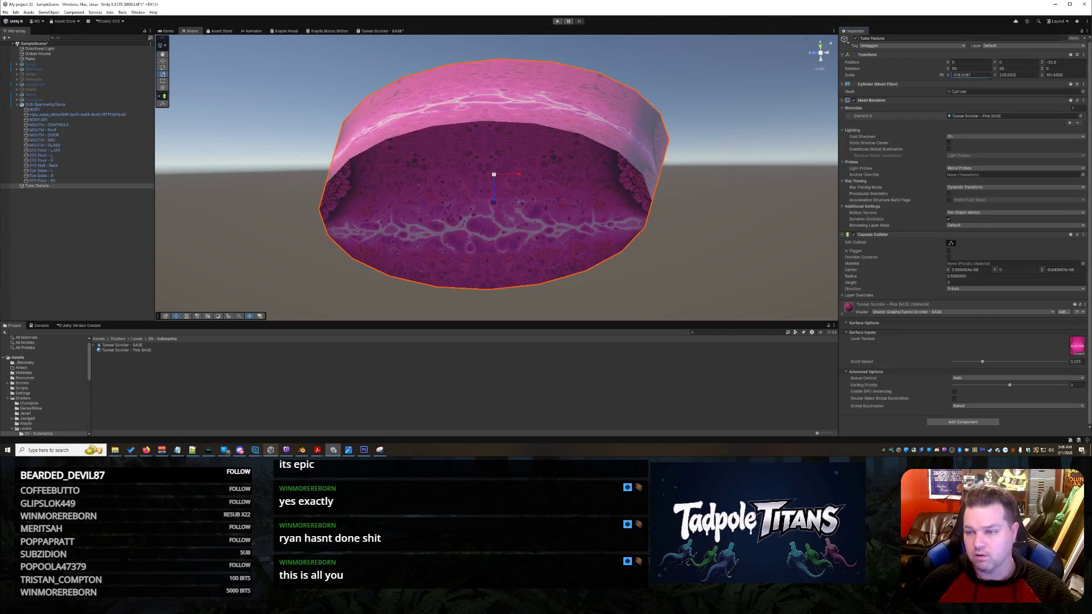
pyautogui.click(1021, 72)
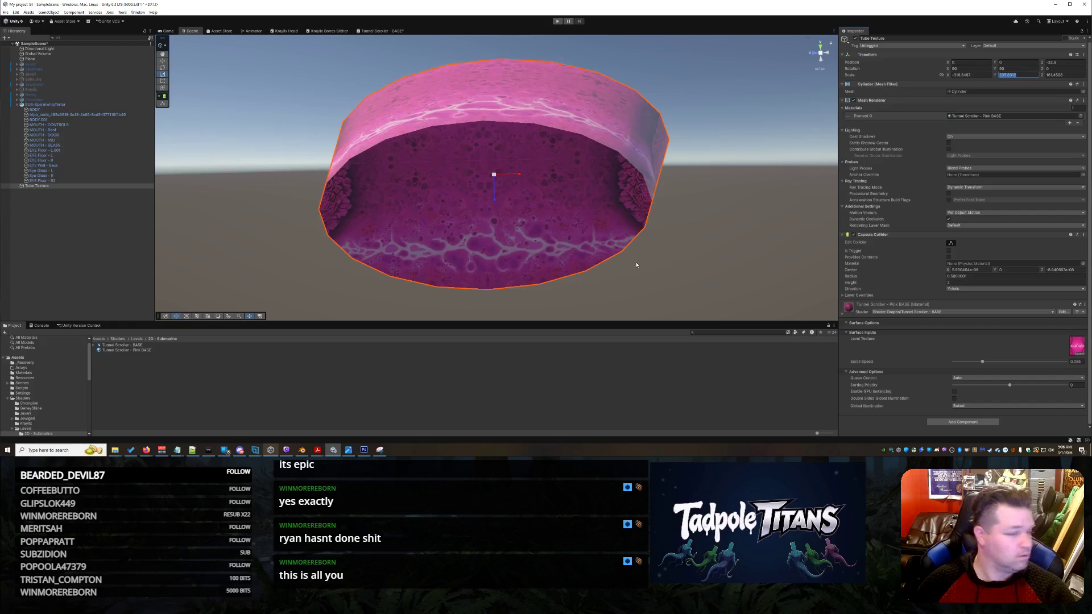
# Add a minus sign to the Z scale too, then pull the view back to the sun and submarine.
pyautogui.rightClick(671, 230)
pyautogui.click(599, 283)
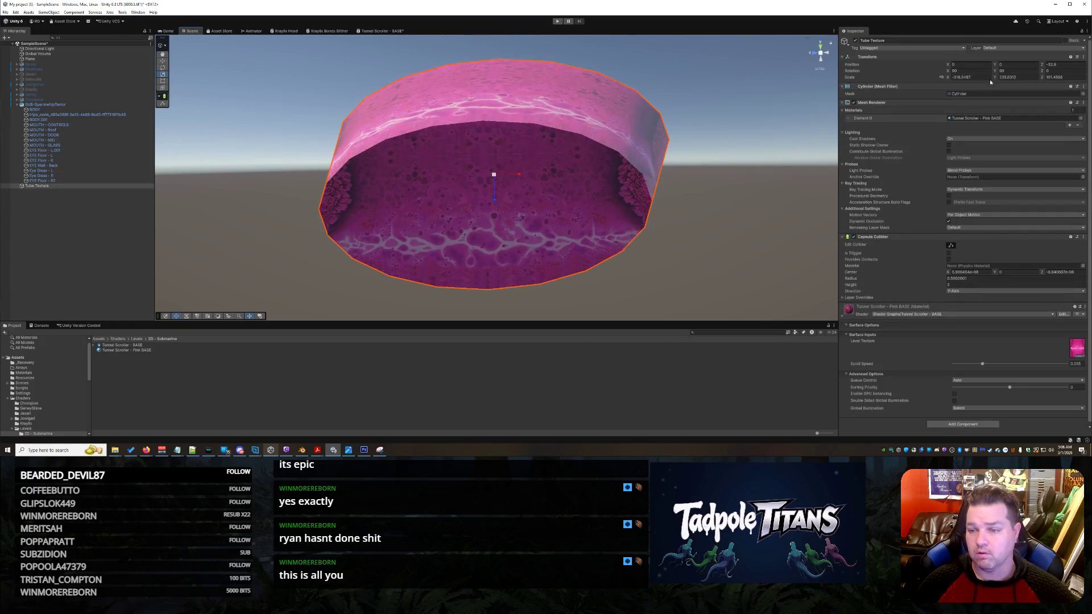
pyautogui.click(1018, 77)
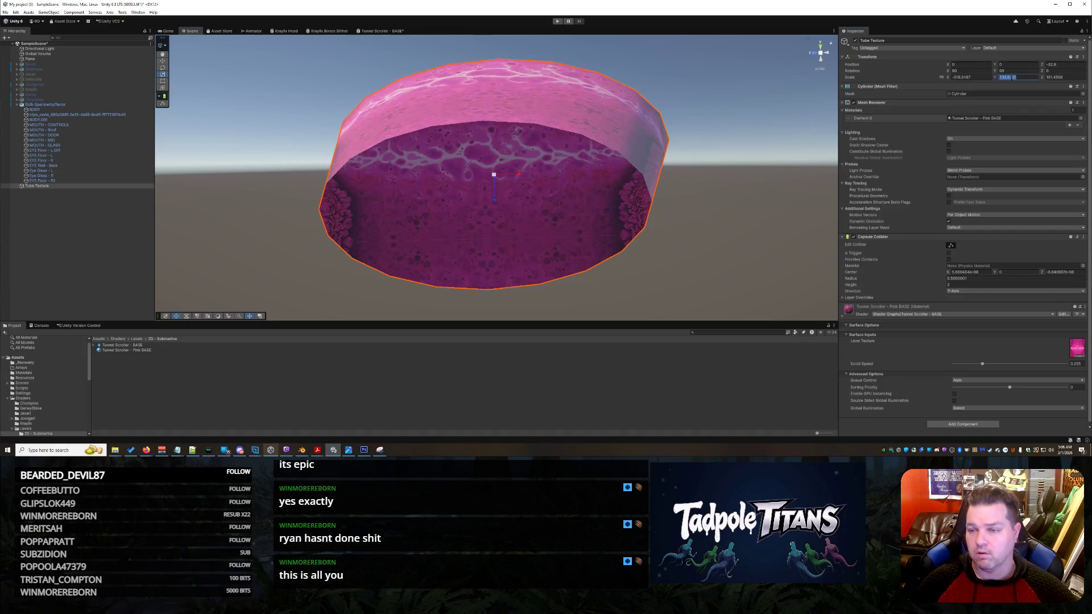
pyautogui.click(1010, 77)
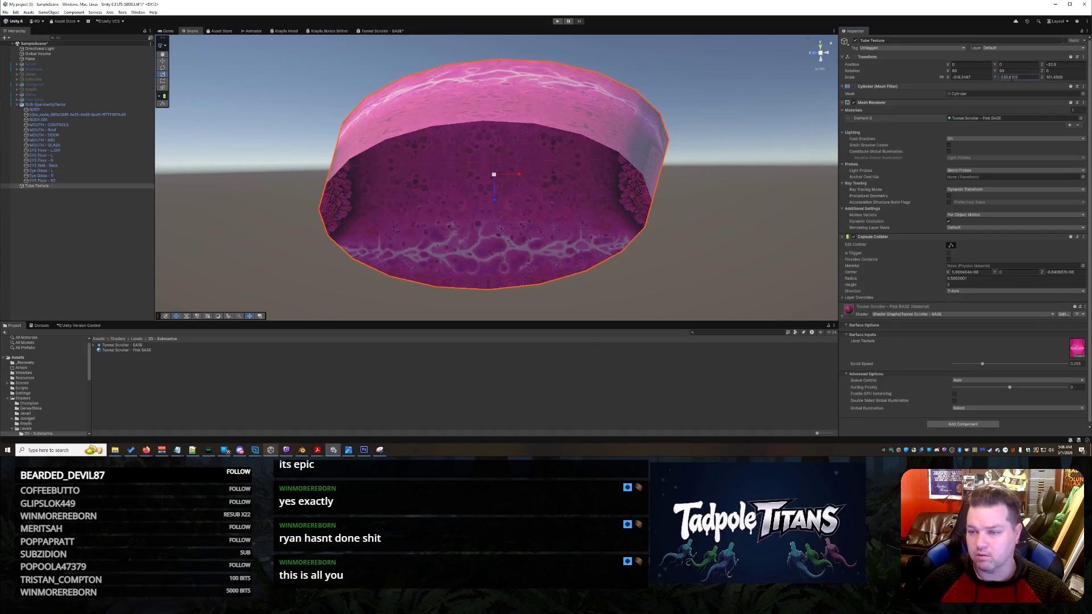
pyautogui.click(1046, 77)
pyautogui.write('-')
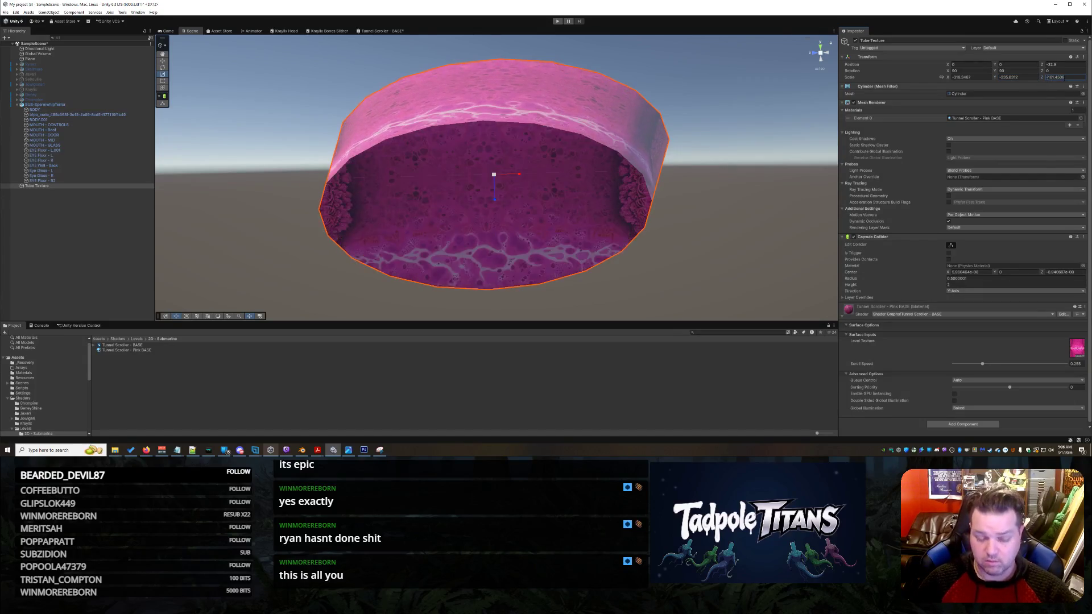
pyautogui.rightClick(776, 221)
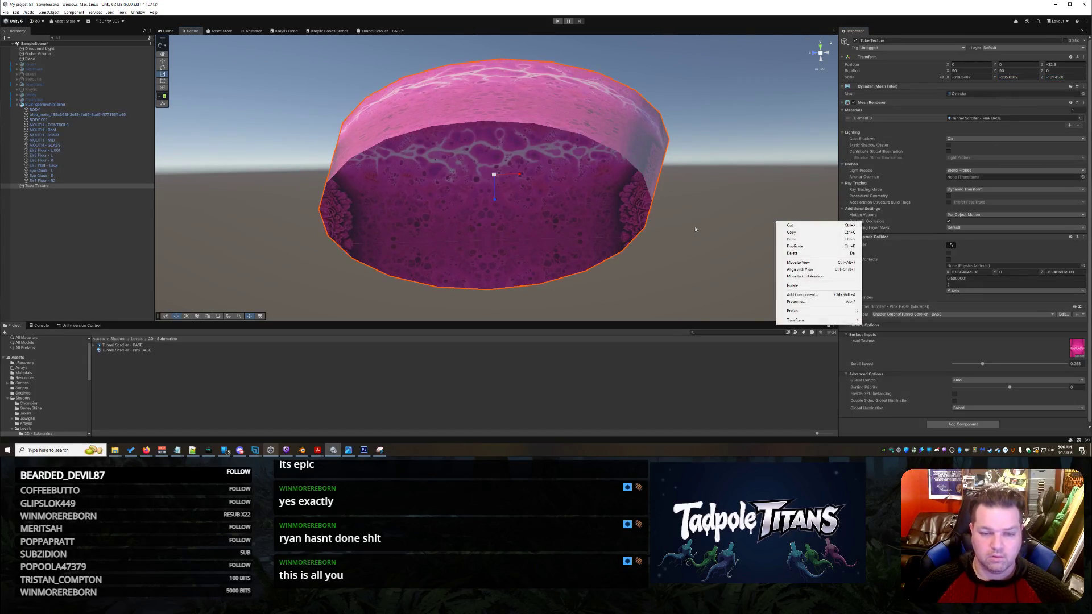
pyautogui.click(713, 227)
pyautogui.moveTo(714, 226)
pyautogui.mouseDown()
pyautogui.moveTo(730, 234)
pyautogui.moveTo(707, 222)
pyautogui.moveTo(724, 224)
pyautogui.moveTo(731, 209)
pyautogui.moveTo(753, 218)
pyautogui.moveTo(512, 180)
pyautogui.mouseUp()
# Make the tube's X, Y and Z scale values positive again.
pyautogui.click(497, 182)
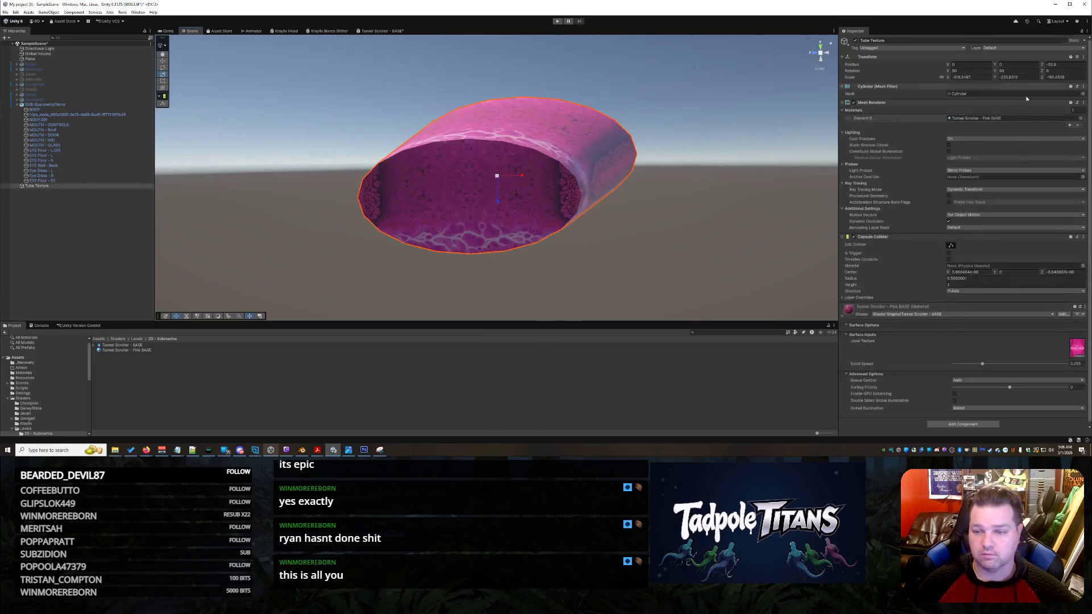
pyautogui.press('Delete')
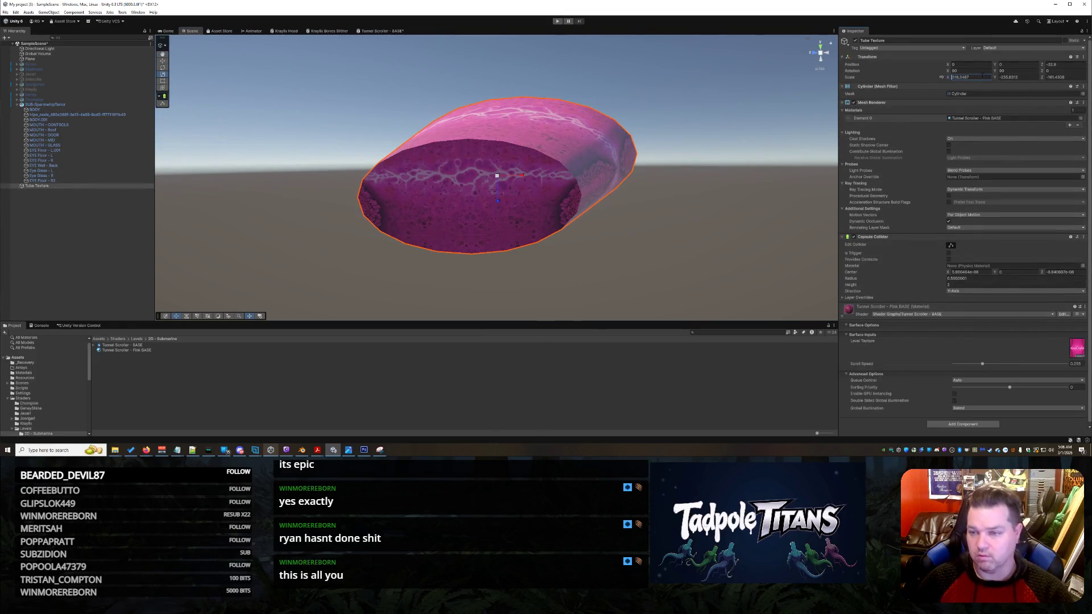
pyautogui.press('Tab')
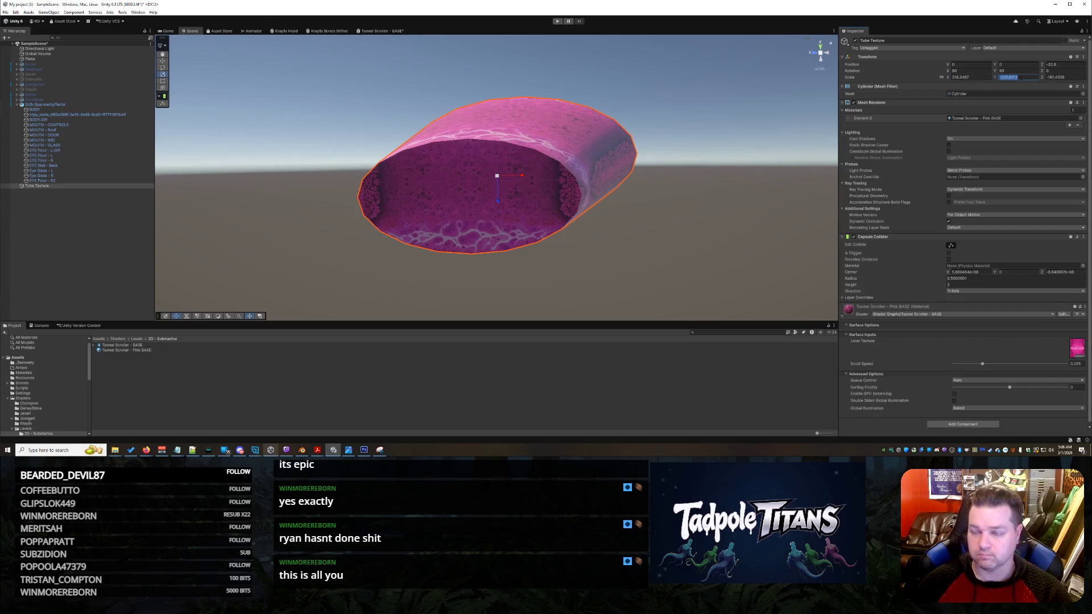
pyautogui.press('Delete')
pyautogui.press('Tab')
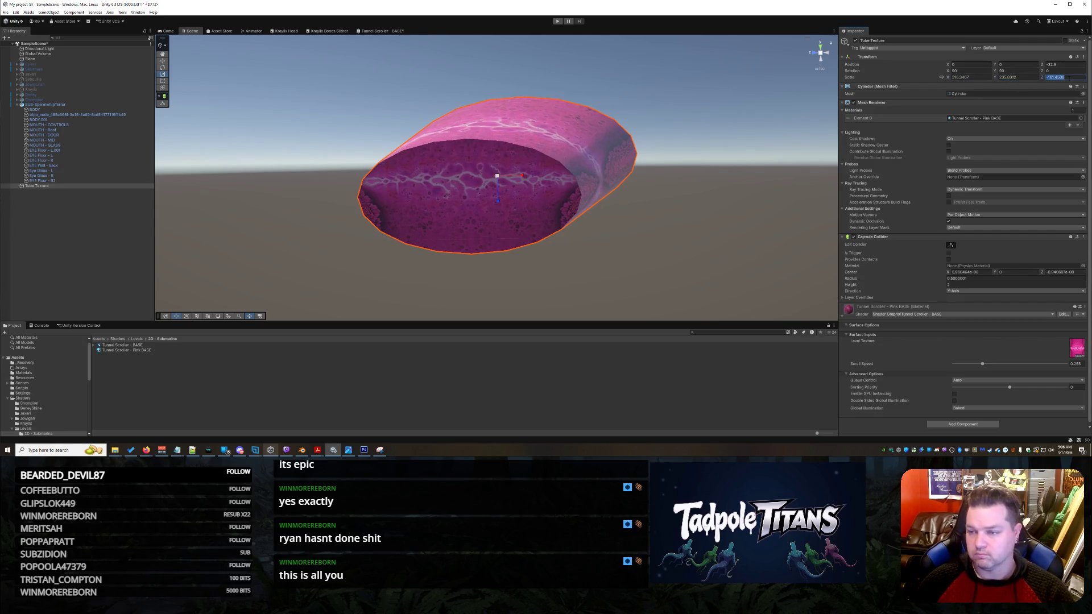
pyautogui.press('Delete')
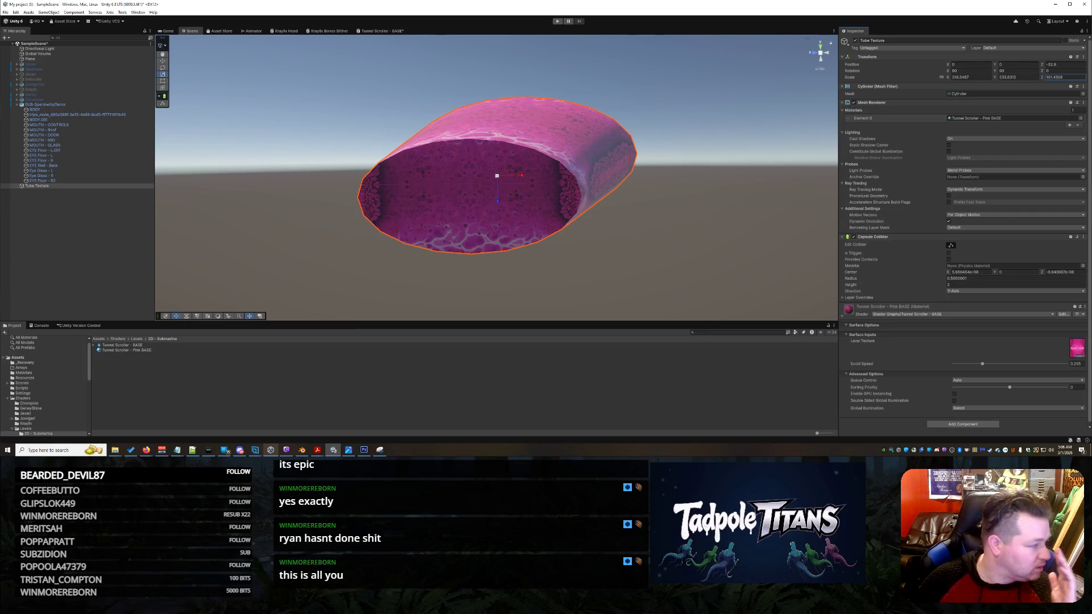
# Negate the X scale once more and orbit to view the tube from the side.
pyautogui.hotkey('alt', 'Tab')
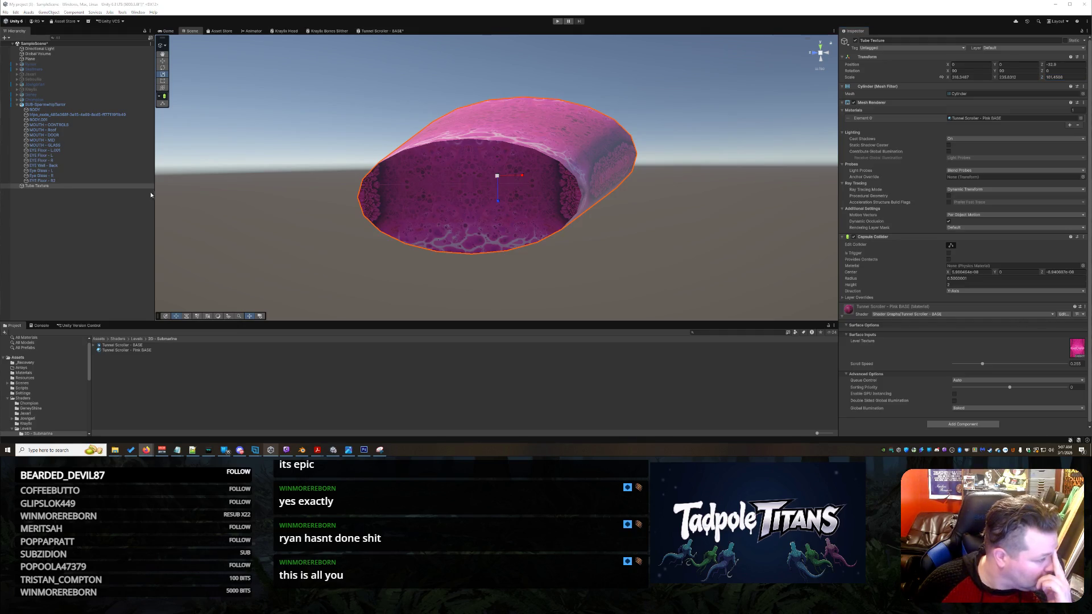
pyautogui.hotkey('alt', 'Tab')
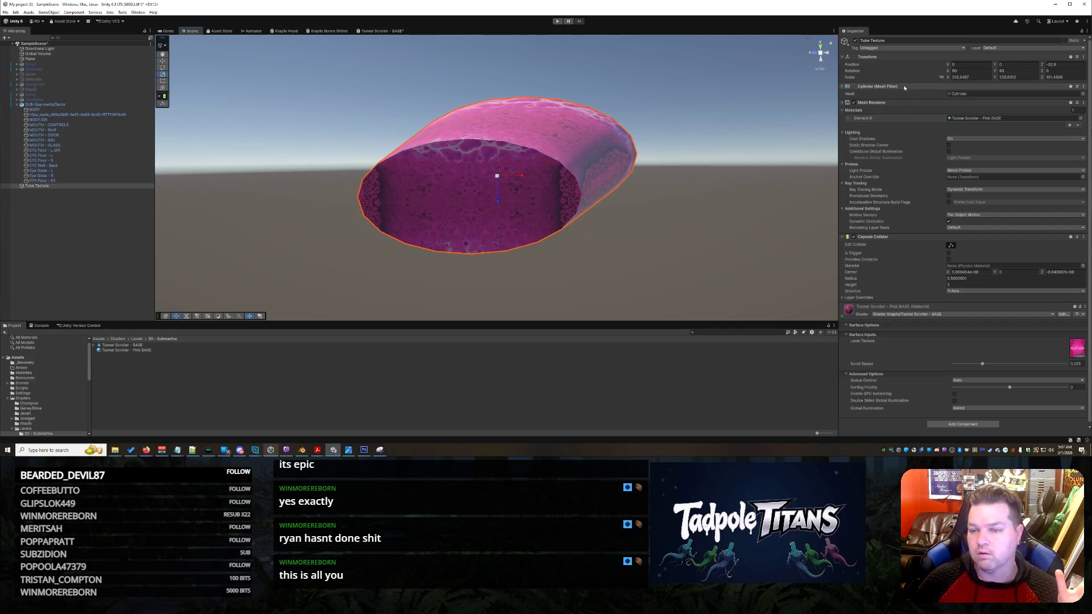
pyautogui.click(967, 76)
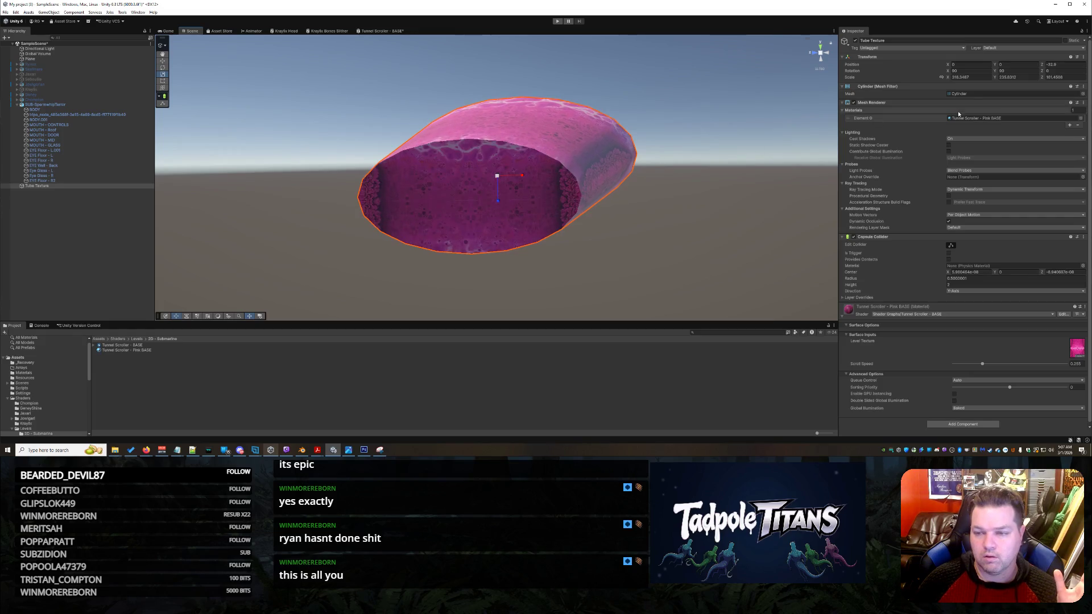
pyautogui.click(973, 78)
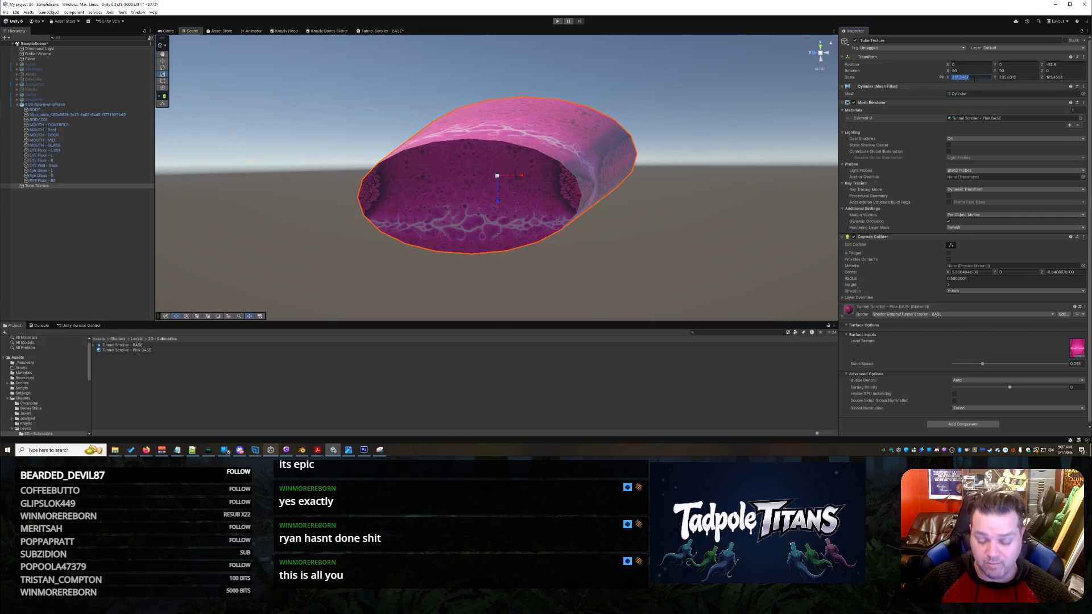
pyautogui.press('Home')
pyautogui.write('-')
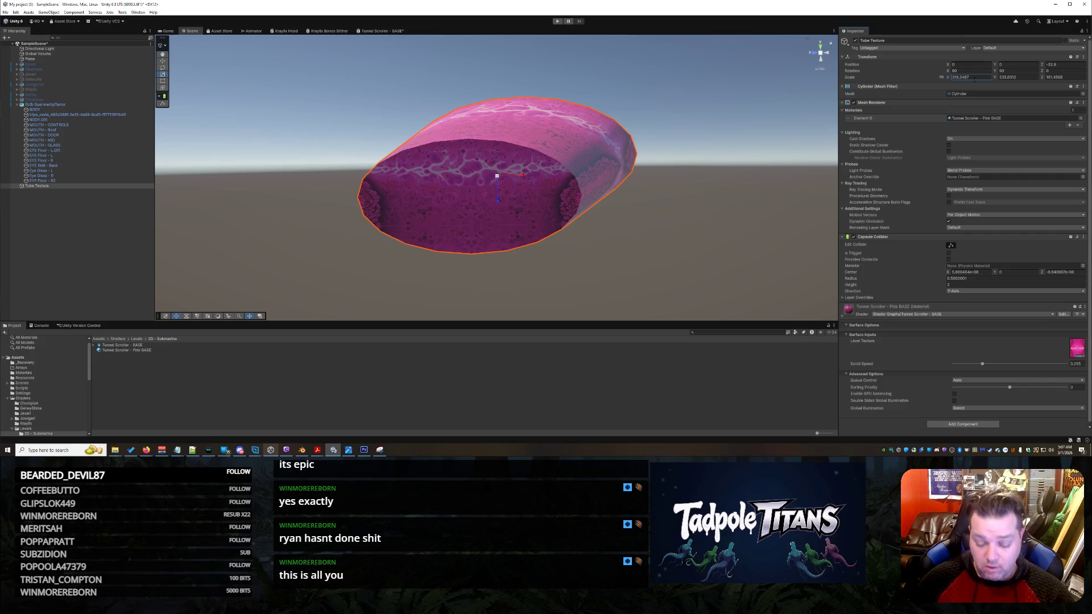
pyautogui.click(973, 77)
pyautogui.press('Home')
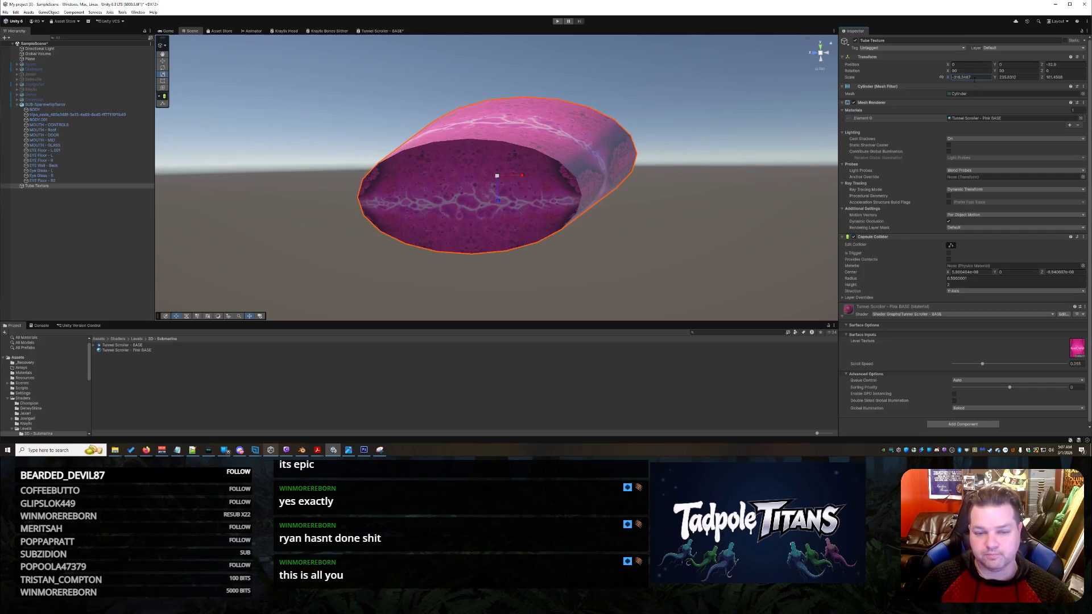
pyautogui.moveTo(637, 215)
pyautogui.mouseDown()
pyautogui.moveTo(731, 212)
pyautogui.moveTo(629, 215)
pyautogui.mouseUp()
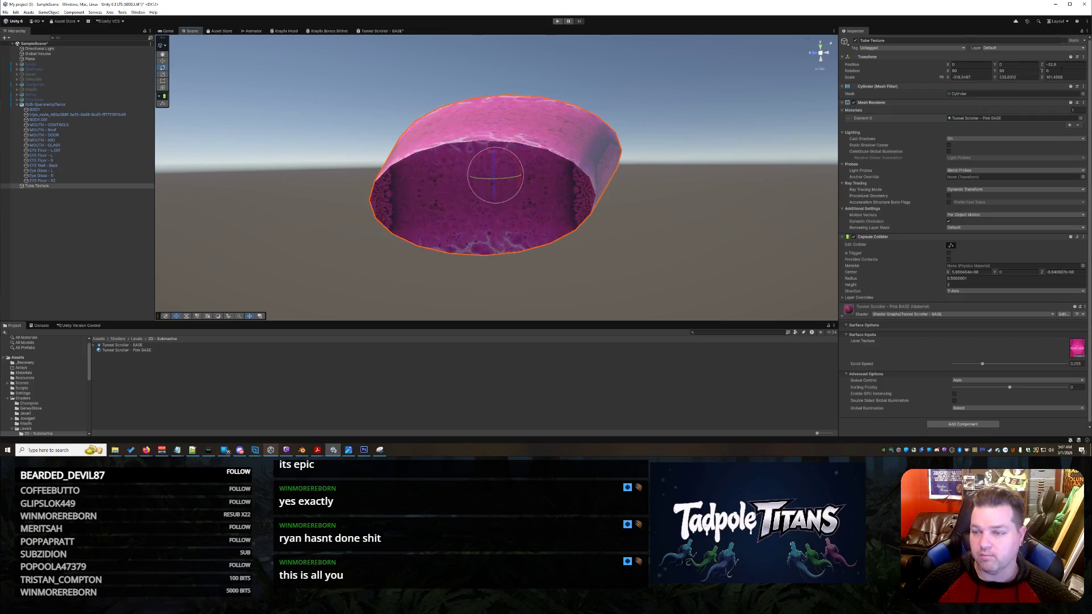
# Try a Z rotation of 90, undo it, and set the X rotation to 270.
pyautogui.click(980, 65)
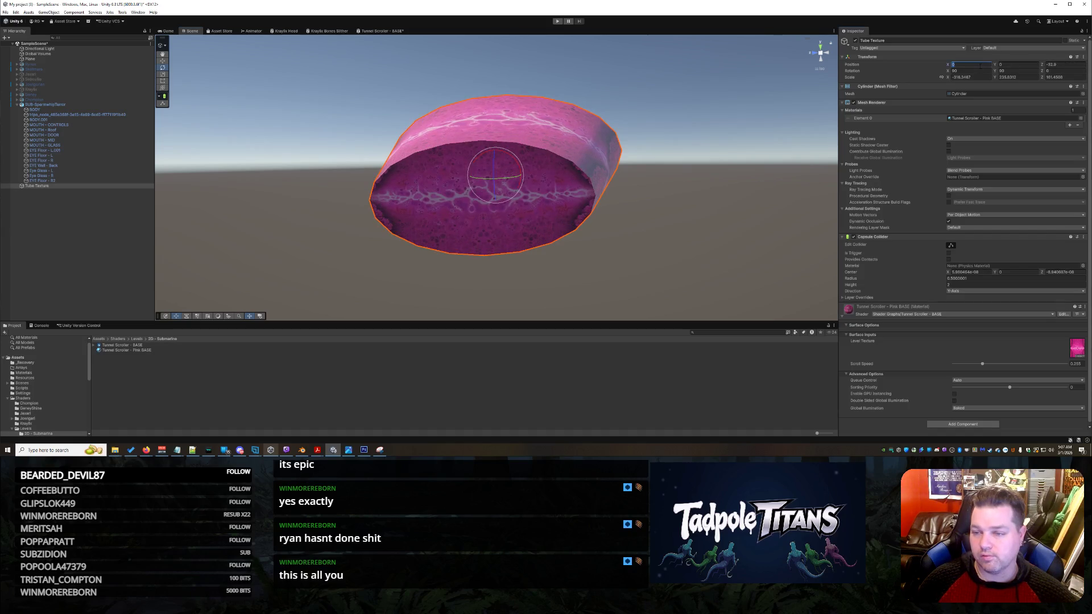
pyautogui.click(976, 70)
pyautogui.click(1059, 71)
pyautogui.write('90')
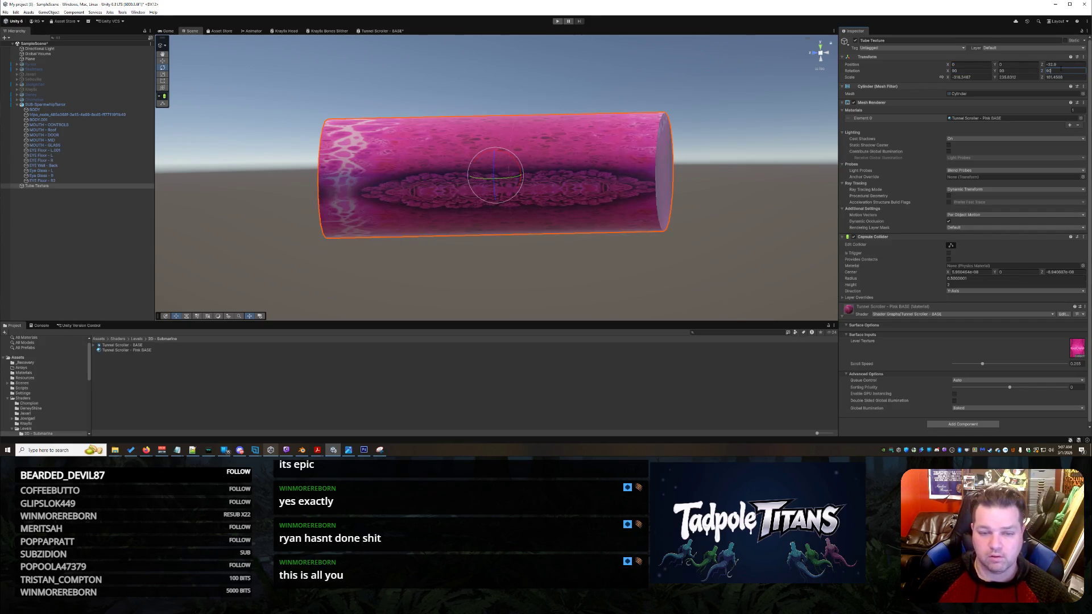
pyautogui.hotkey('ctrl', 'z')
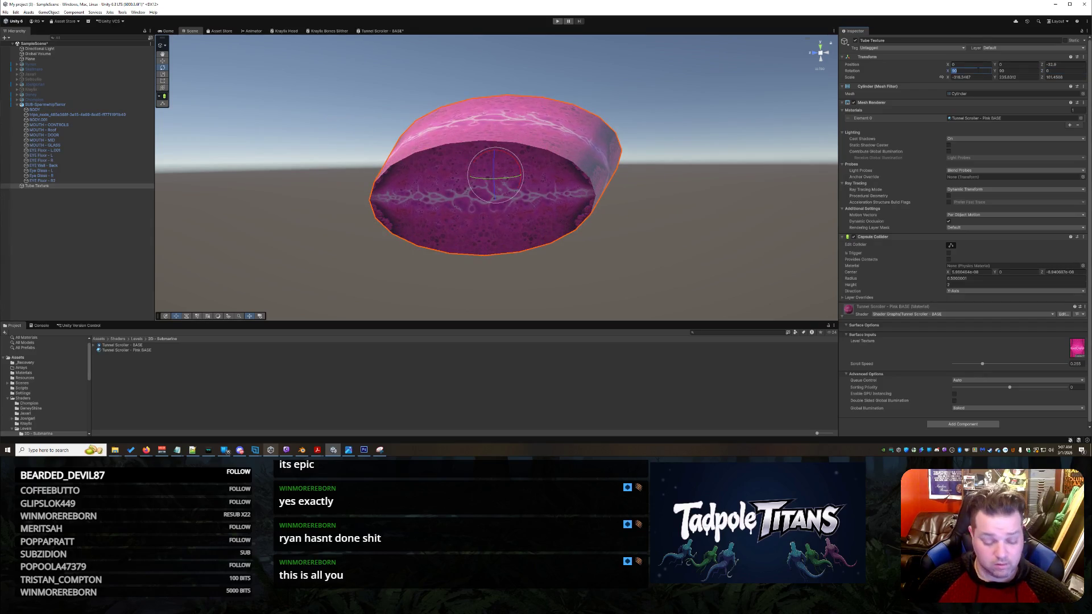
pyautogui.write('270')
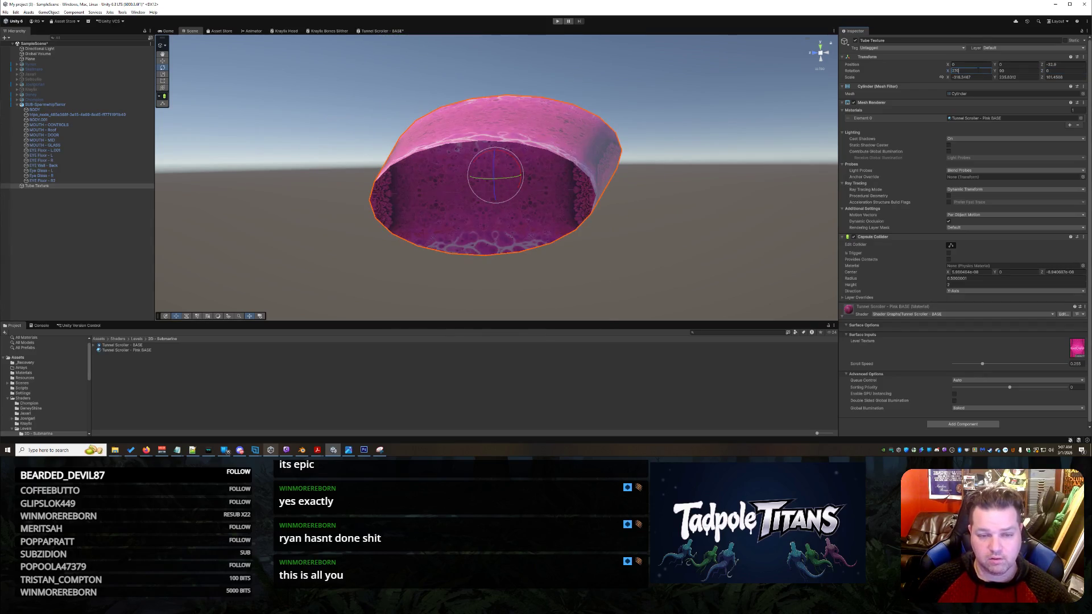
pyautogui.rightClick(695, 216)
pyautogui.click(753, 205)
pyautogui.moveTo(639, 225); pyautogui.dragTo(530, 116)
pyautogui.click(531, 116)
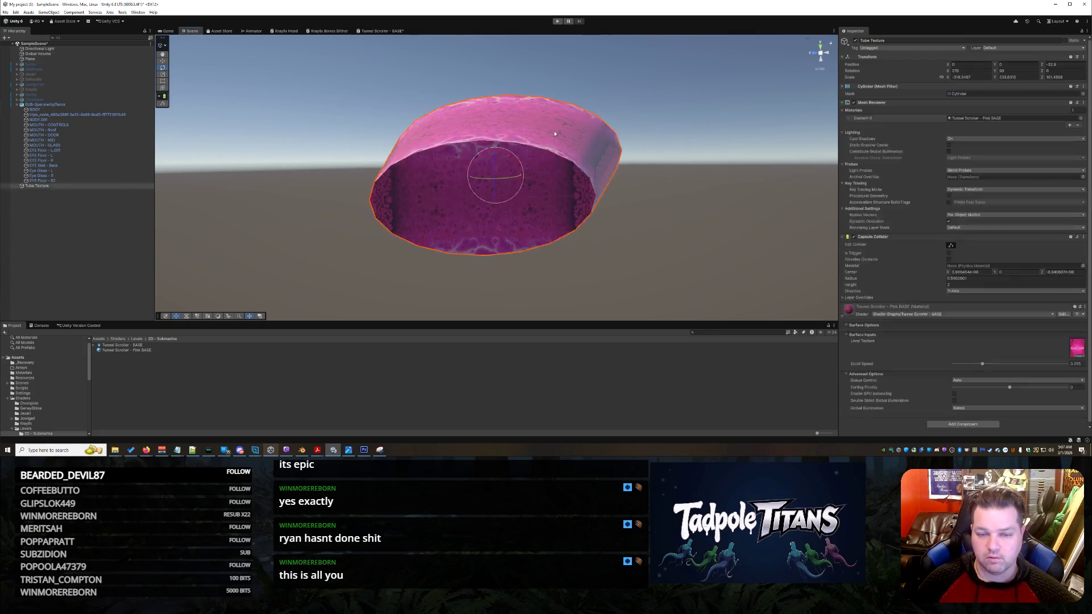
# Retype the tube's X scale as positive 318.3467 and reselect the tube.
pyautogui.click(977, 78)
pyautogui.doubleClick(979, 78)
pyautogui.write('318.3467')
pyautogui.rightClick(655, 243)
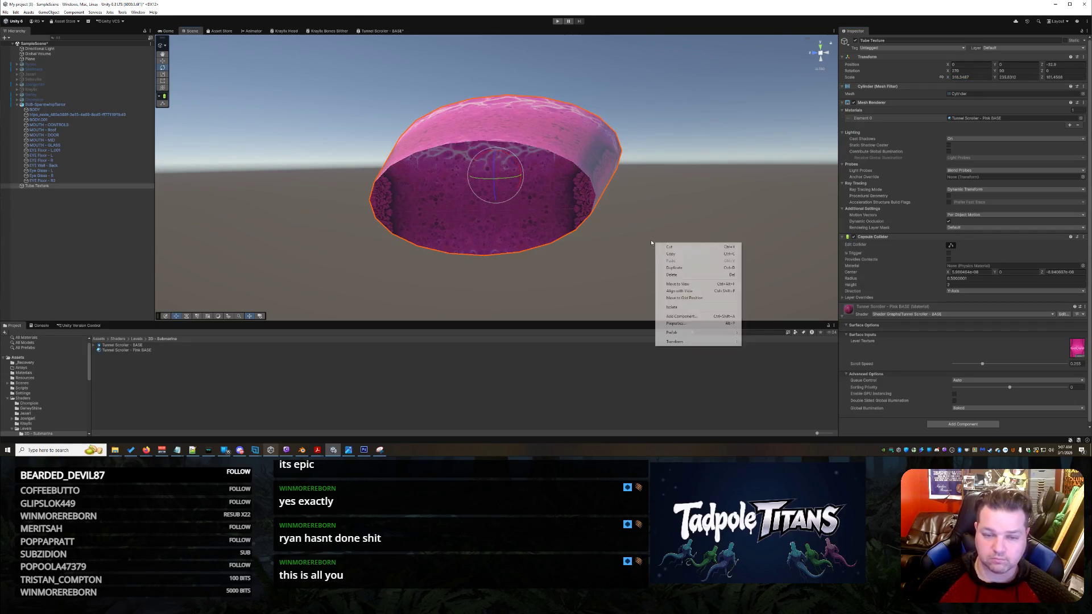
pyautogui.click(649, 223)
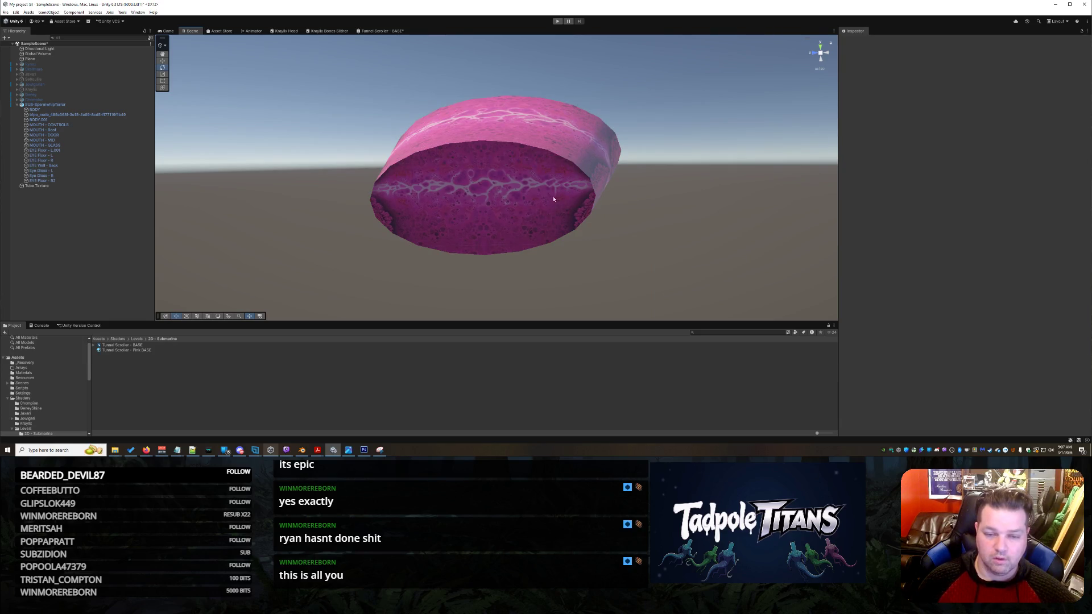
pyautogui.click(615, 176)
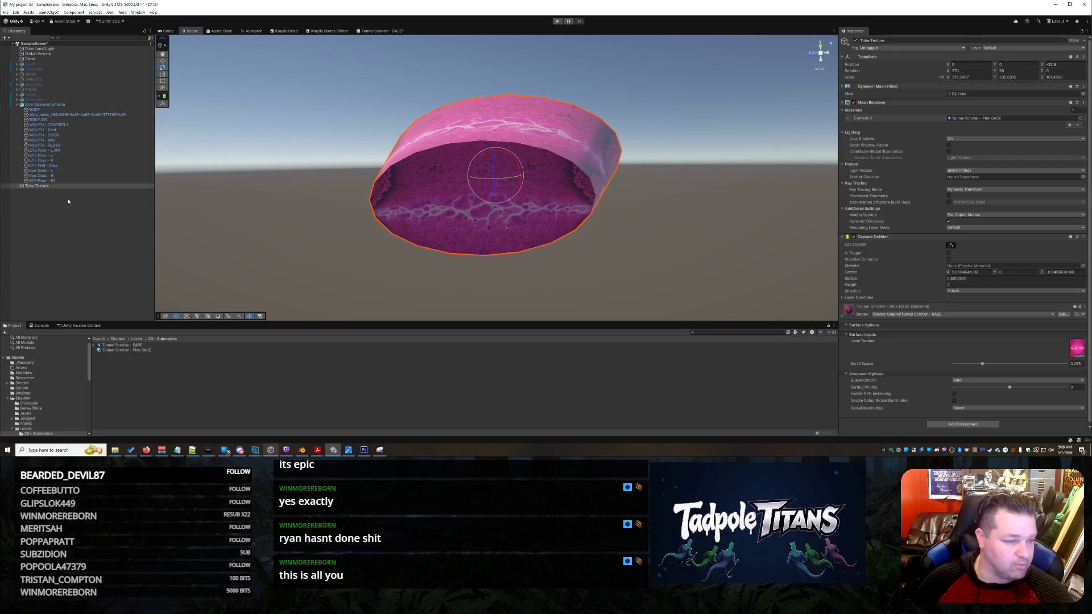
# Select Tube Texture in the Hierarchy and rename it 'Tube' in the Inspector.
pyautogui.click(48, 186)
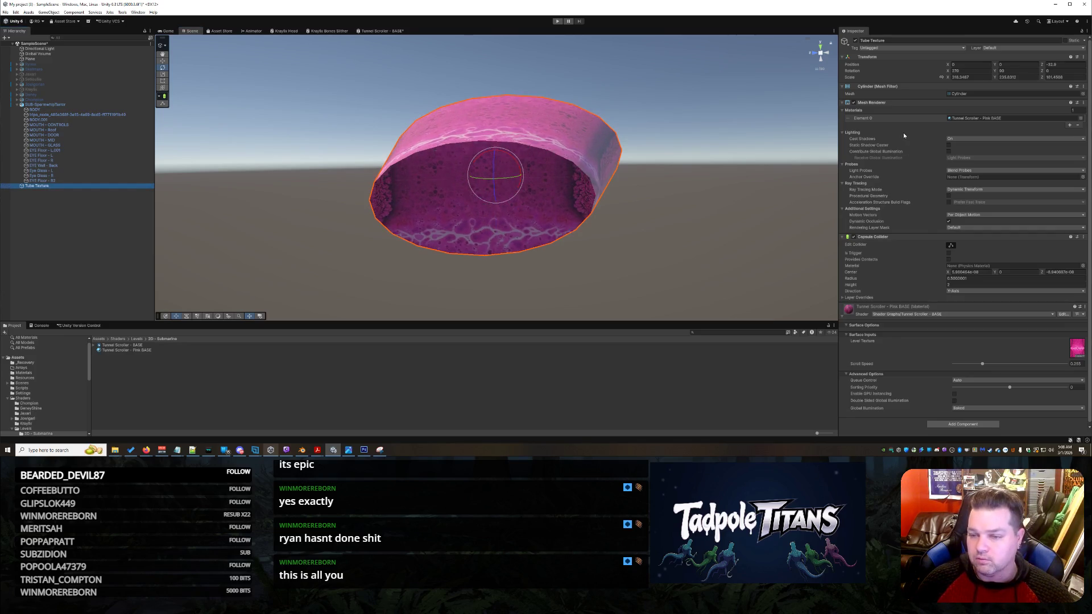
pyautogui.click(892, 40)
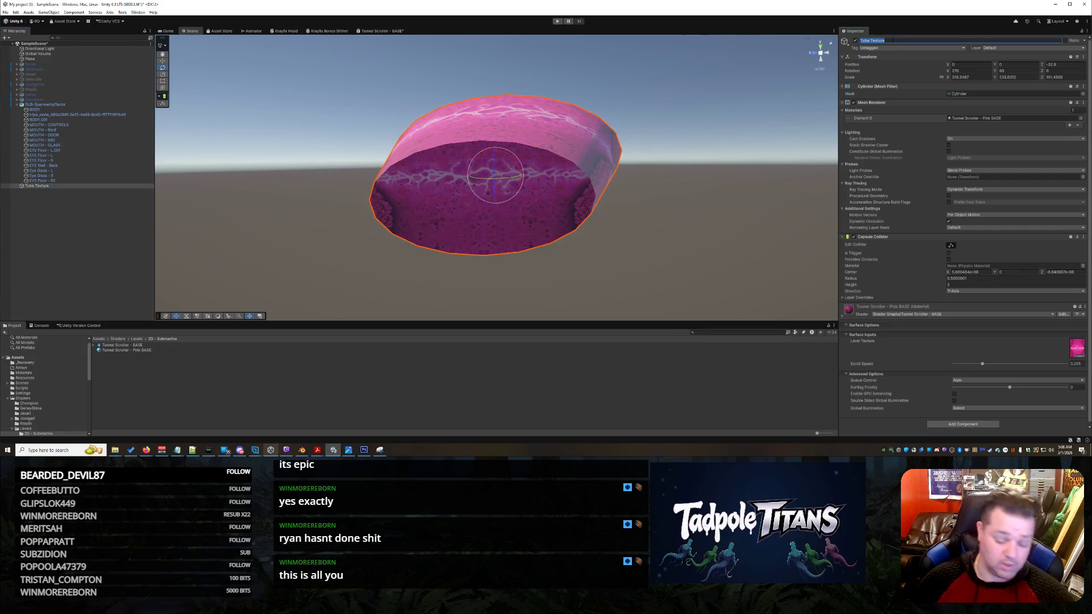
pyautogui.write('Tube')
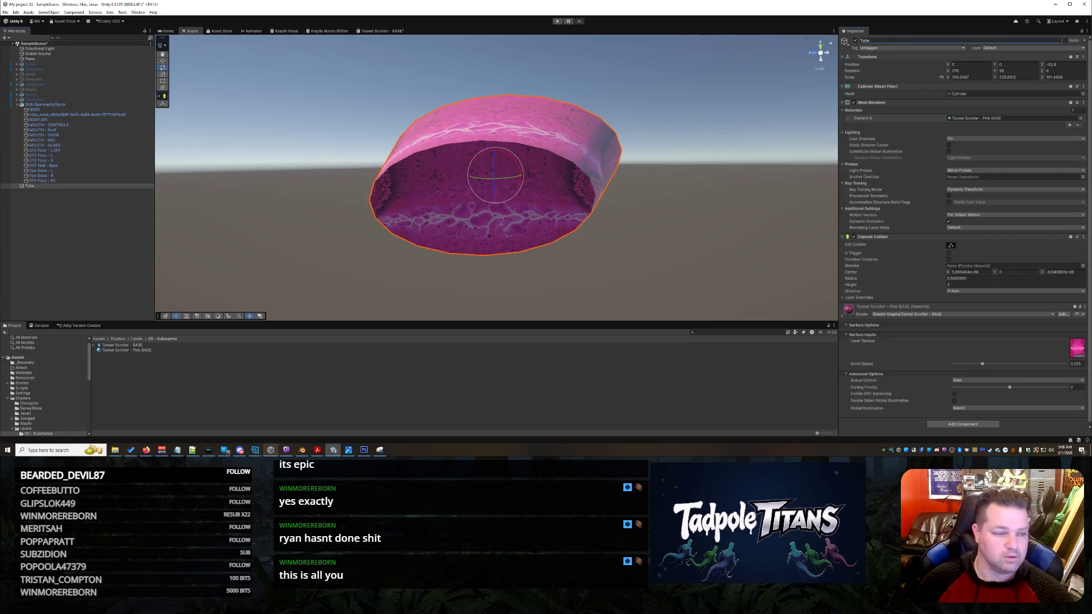
pyautogui.press('Return')
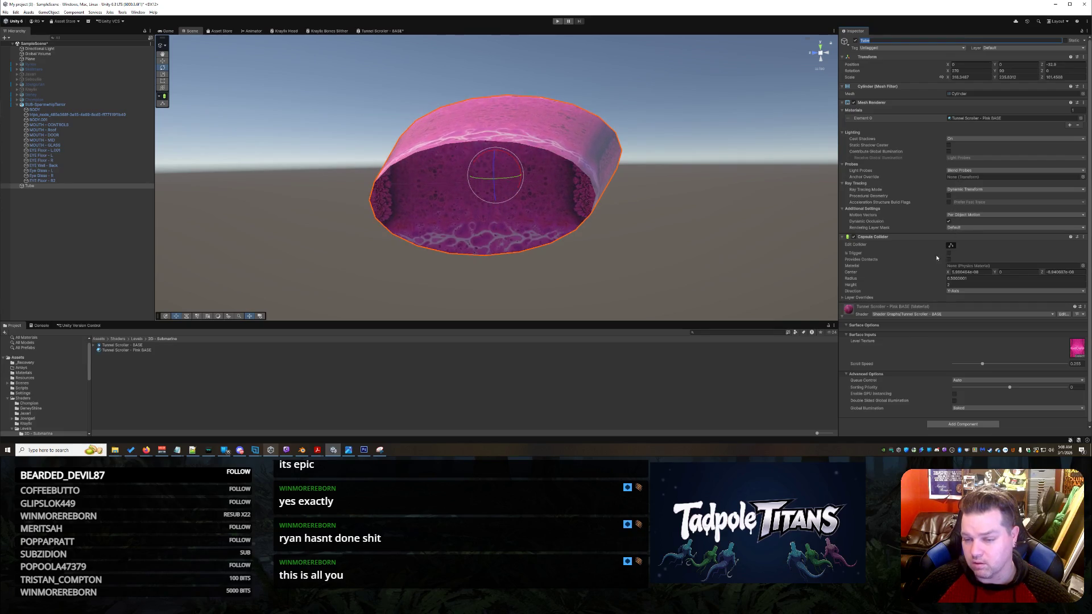
# Toggle the collider's Layer Overrides open and closed, then start a new screen snip.
pyautogui.click(843, 300)
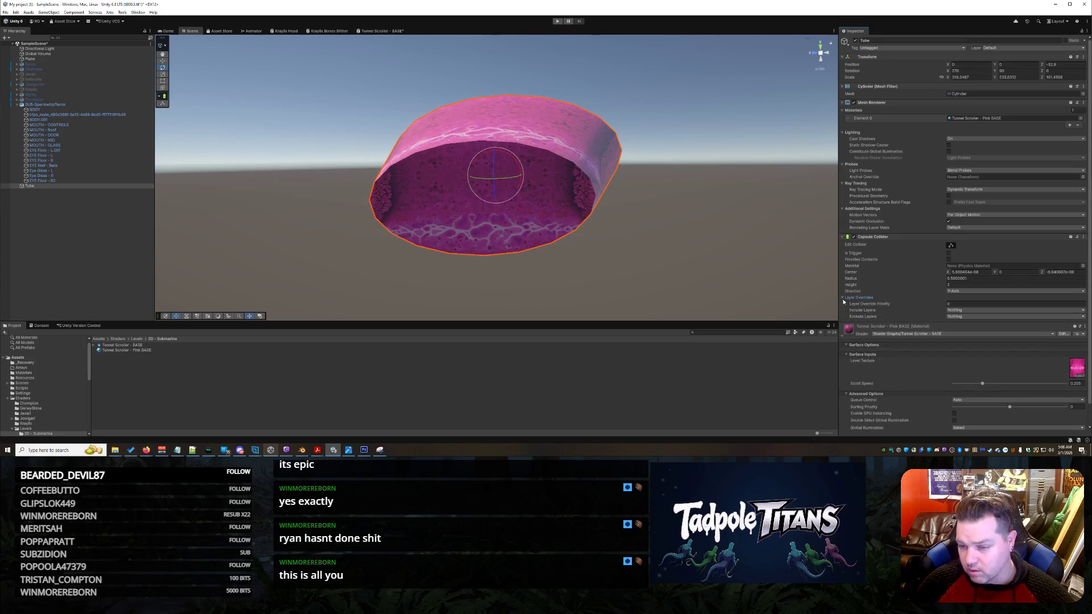
pyautogui.click(843, 301)
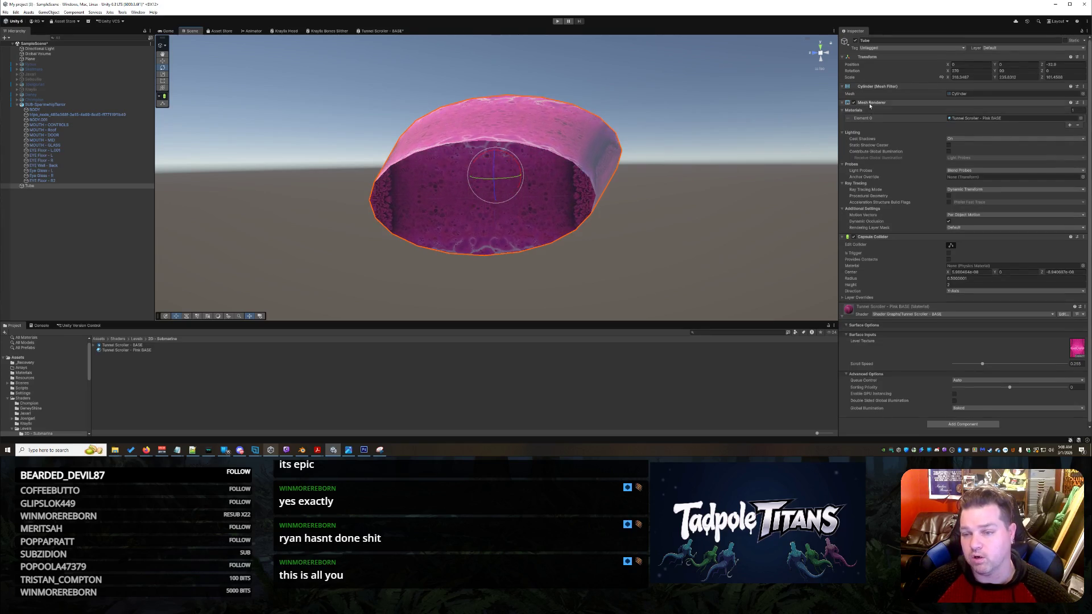
pyautogui.click(379, 450)
pyautogui.click(164, 24)
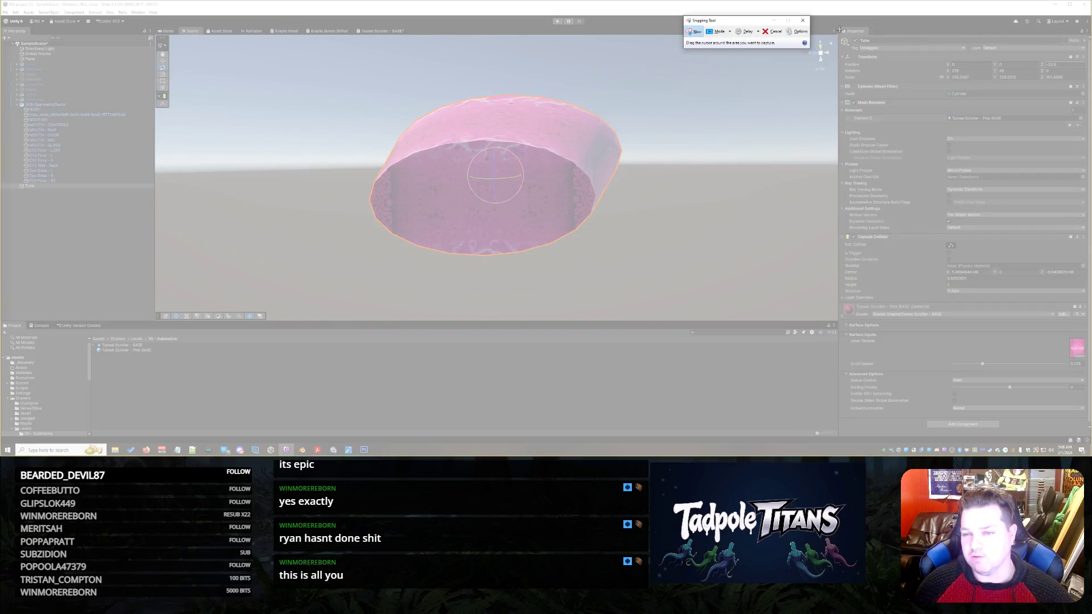
# Capture a snip of the tube's full Inspector settings, then deselect the tube.
pyautogui.moveTo(839, 29)
pyautogui.mouseDown()
pyautogui.moveTo(978, 197)
pyautogui.moveTo(1089, 409)
pyautogui.moveTo(1088, 432)
pyautogui.mouseUp()
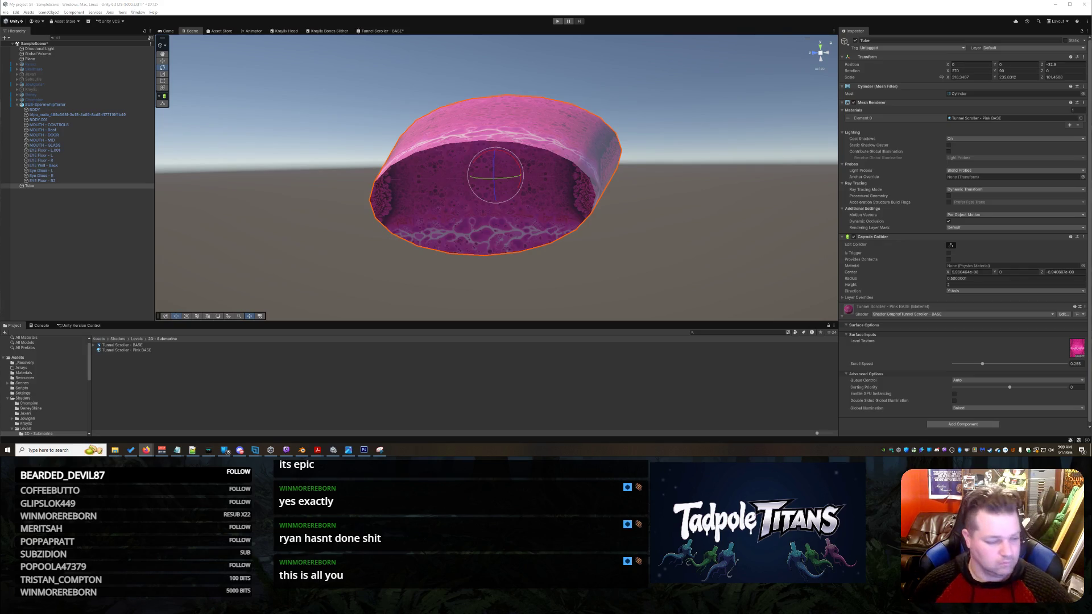
pyautogui.click(668, 245)
pyautogui.scroll(10, 666, 239)
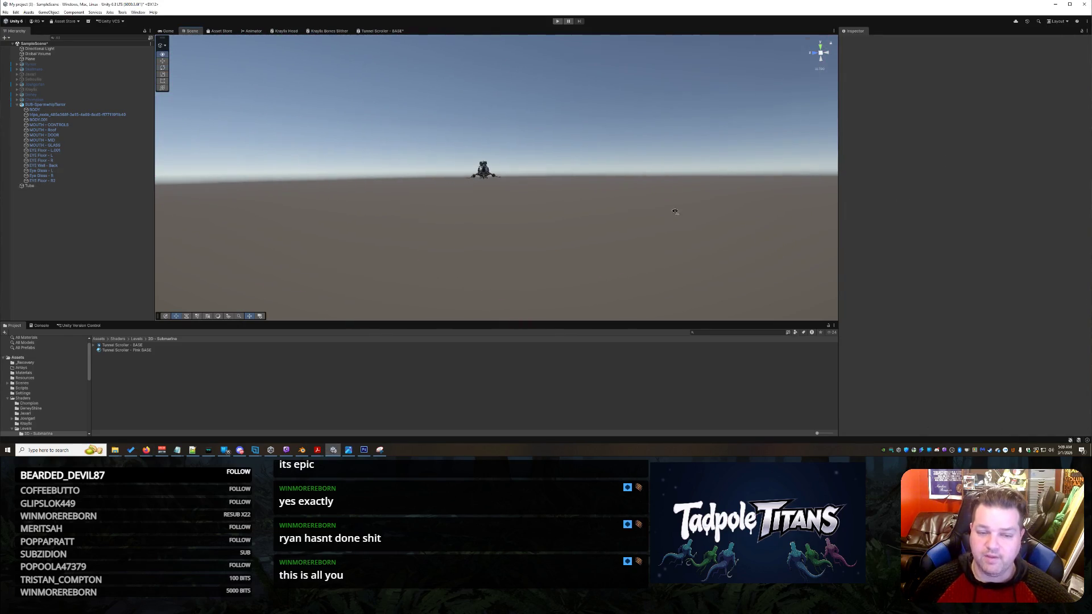
# Orbit and zoom the Scene view through the tube to check it around the submarine.
pyautogui.moveTo(654, 219)
pyautogui.mouseDown()
pyautogui.moveTo(780, 178)
pyautogui.moveTo(522, 207)
pyautogui.moveTo(634, 224)
pyautogui.moveTo(653, 243)
pyautogui.moveTo(591, 250)
pyautogui.moveTo(805, 244)
pyautogui.moveTo(755, 228)
pyautogui.moveTo(575, 237)
pyautogui.moveTo(689, 257)
pyautogui.moveTo(999, 252)
pyautogui.moveTo(732, 243)
pyautogui.moveTo(704, 244)
pyautogui.moveTo(1022, 248)
pyautogui.moveTo(709, 239)
pyautogui.moveTo(665, 256)
pyautogui.moveTo(591, 240)
pyautogui.moveTo(705, 269)
pyautogui.moveTo(746, 266)
pyautogui.moveTo(651, 267)
pyautogui.moveTo(934, 253)
pyautogui.moveTo(987, 268)
pyautogui.moveTo(986, 237)
pyautogui.moveTo(649, 244)
pyautogui.moveTo(637, 235)
pyautogui.moveTo(689, 260)
pyautogui.mouseUp()
pyautogui.scroll(5, 625, 223)
pyautogui.scroll(-8, 624, 223)
pyautogui.scroll(10, 664, 253)
pyautogui.scroll(5, 666, 264)
pyautogui.scroll(-5, 658, 245)
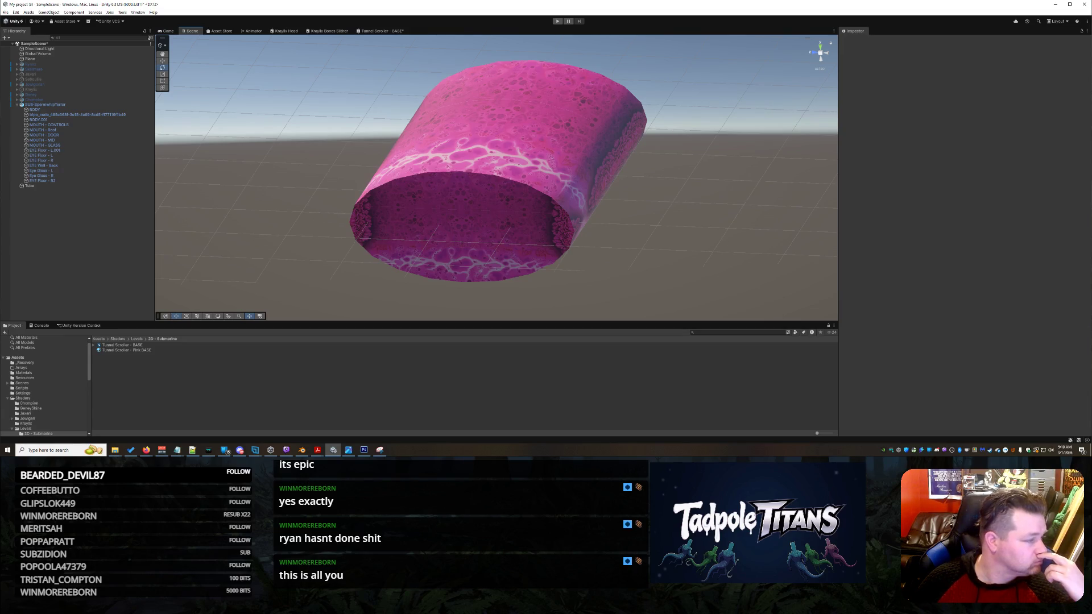
# Remove the minus sign from the Tube's Scale X, making it 316.3467.
pyautogui.rightClick(726, 194)
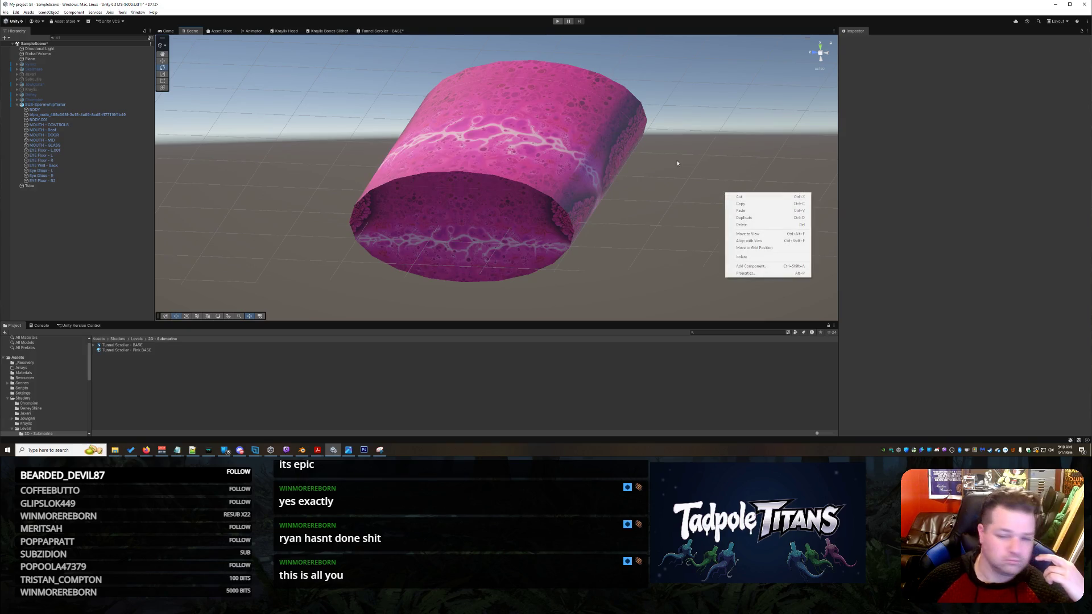
pyautogui.click(485, 151)
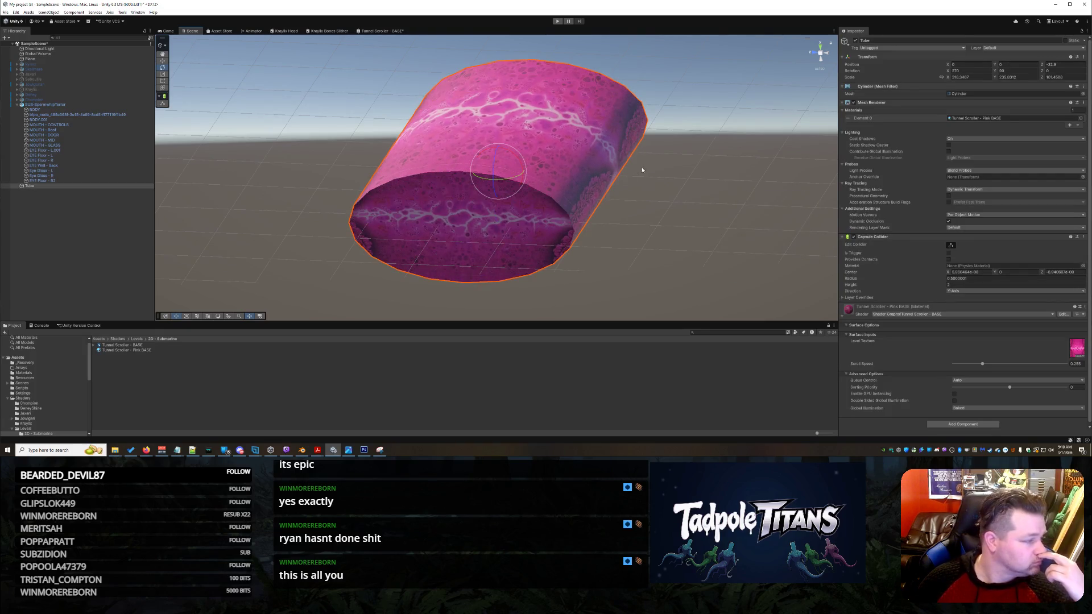
pyautogui.click(968, 78)
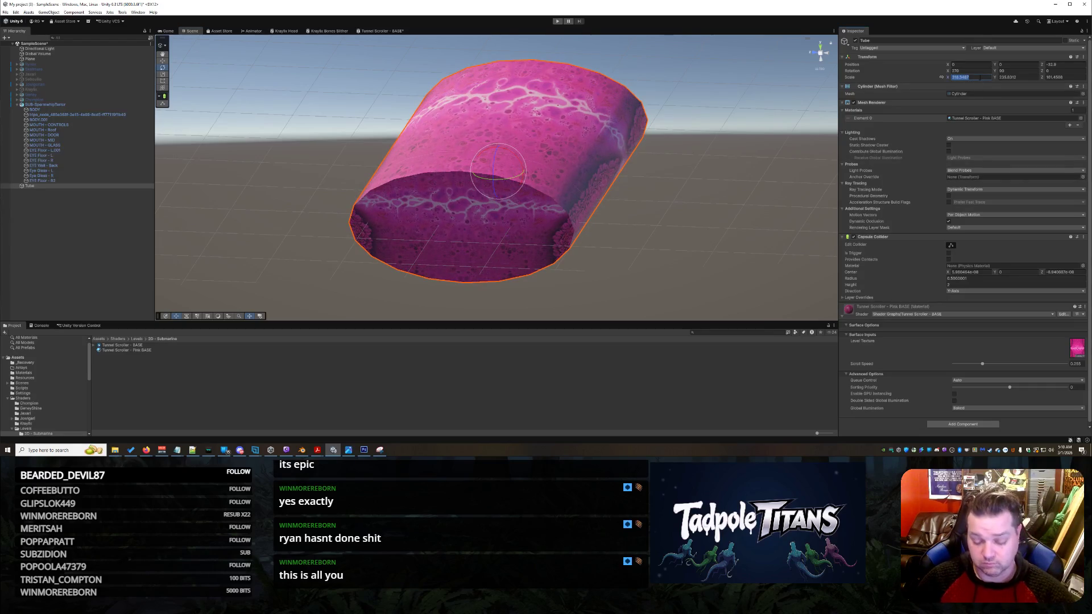
pyautogui.click(953, 77)
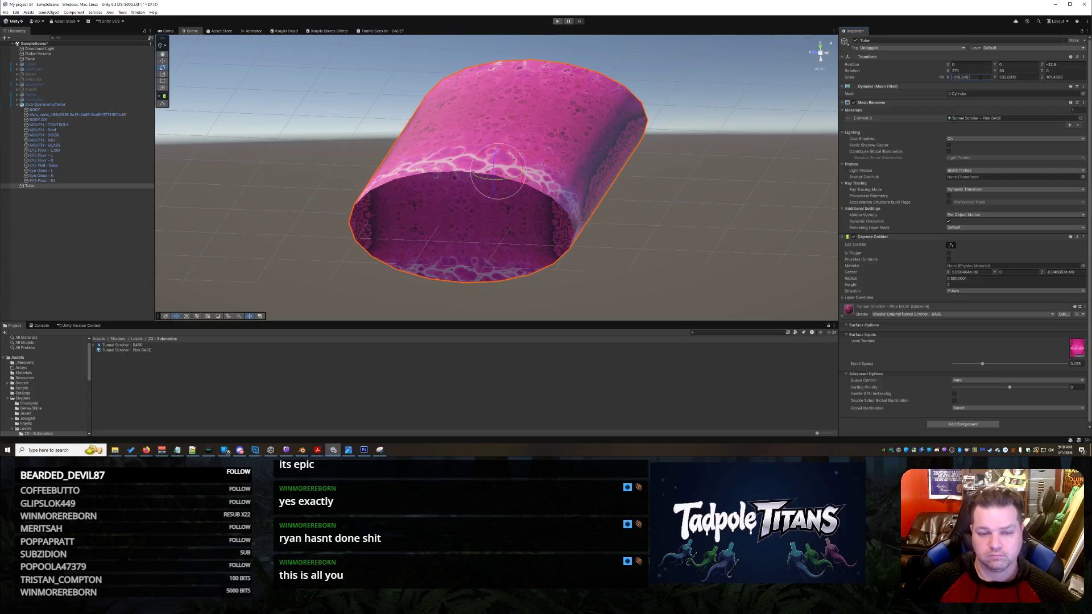
pyautogui.click(696, 223)
pyautogui.scroll(10, 696, 223)
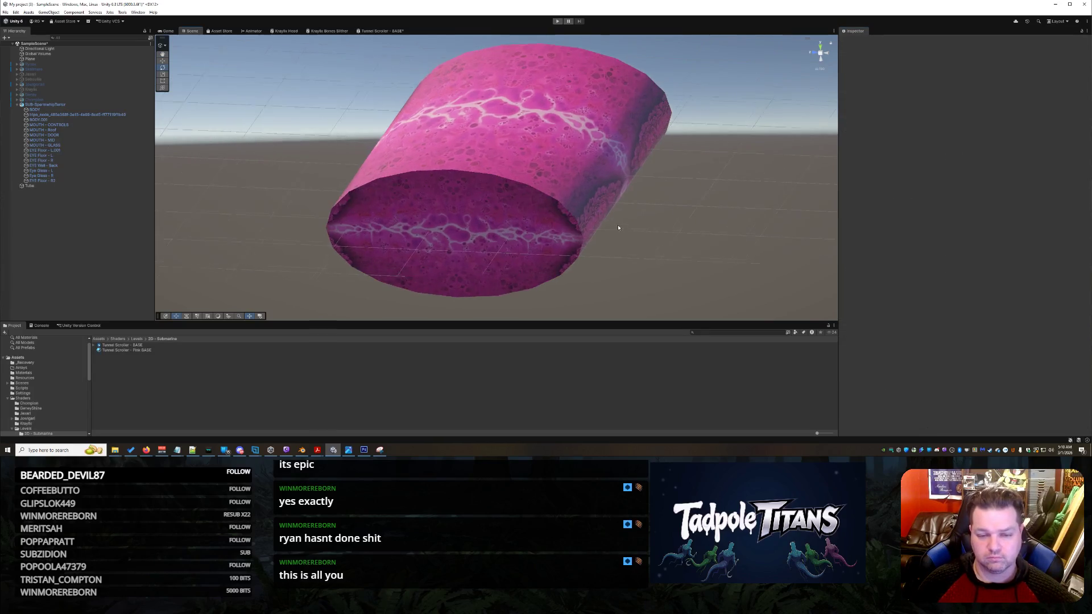
pyautogui.scroll(-10, 690, 195)
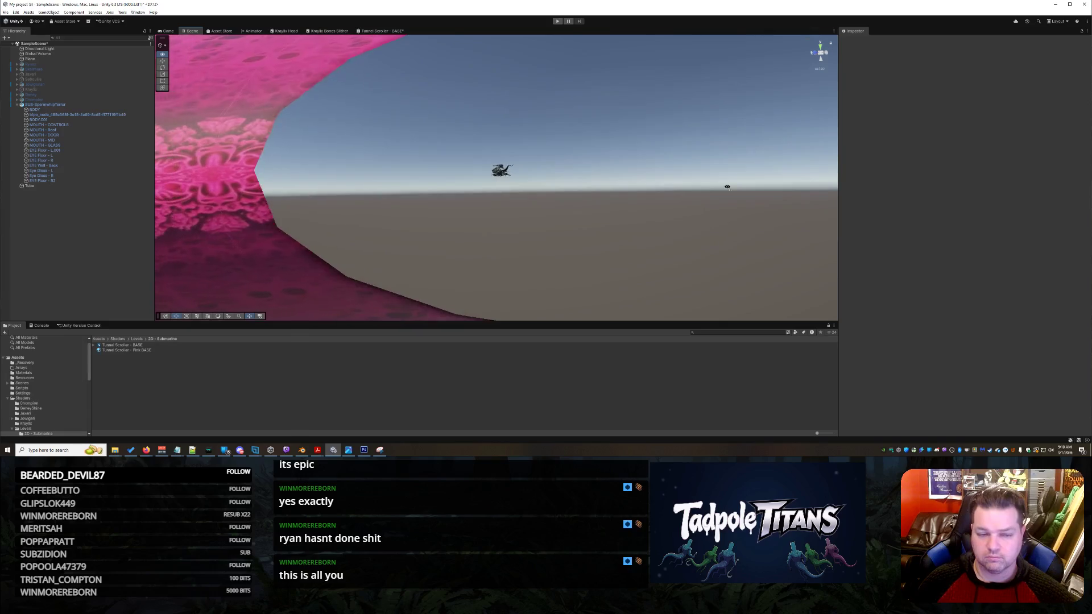
pyautogui.moveTo(676, 194); pyautogui.dragTo(821, 49)
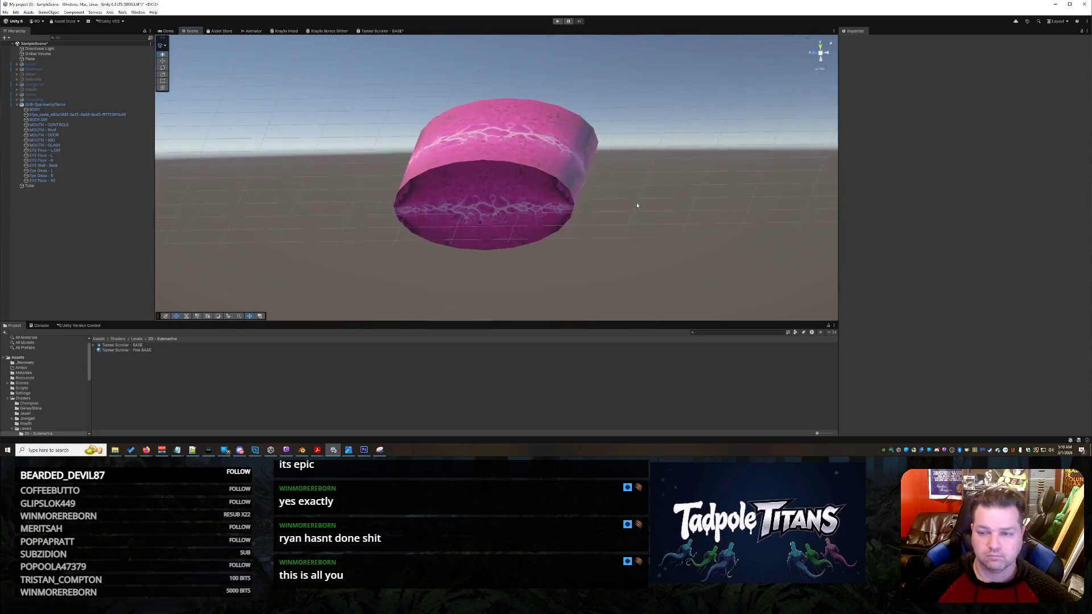
pyautogui.click(420, 132)
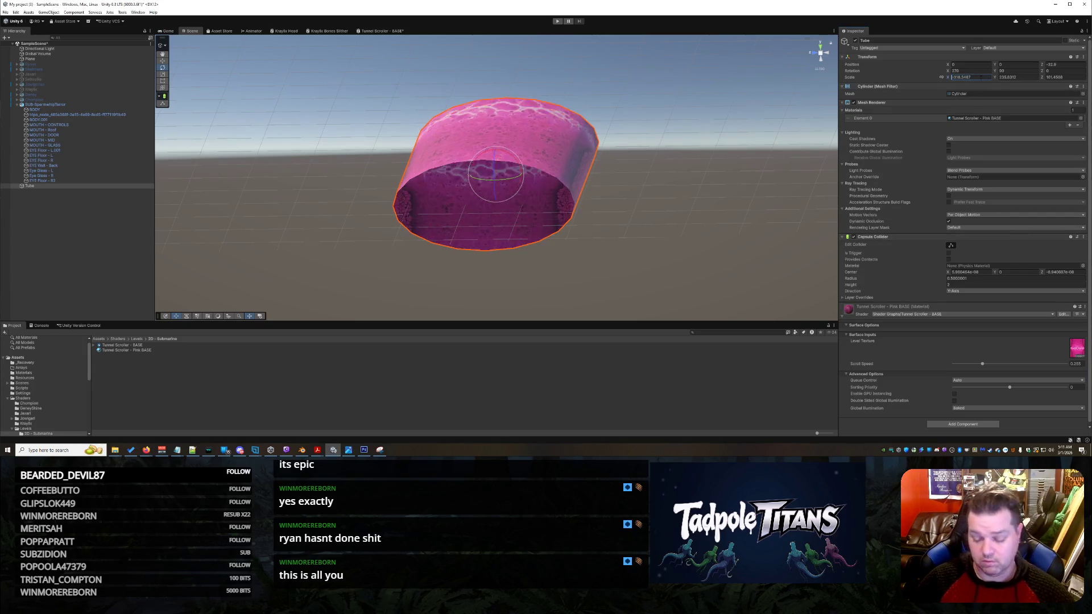
pyautogui.press('Home')
pyautogui.press('Delete')
pyautogui.press('Return')
# Reselect the Tube and bring up the Tunnel Scroller - BASE shader graph.
pyautogui.rightClick(698, 178)
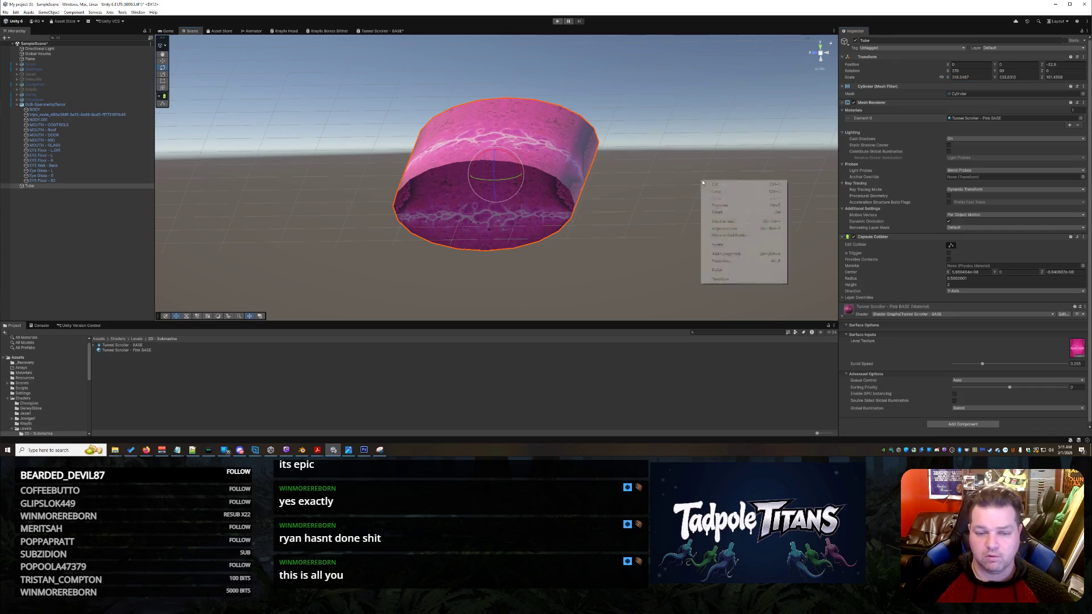
pyautogui.click(696, 176)
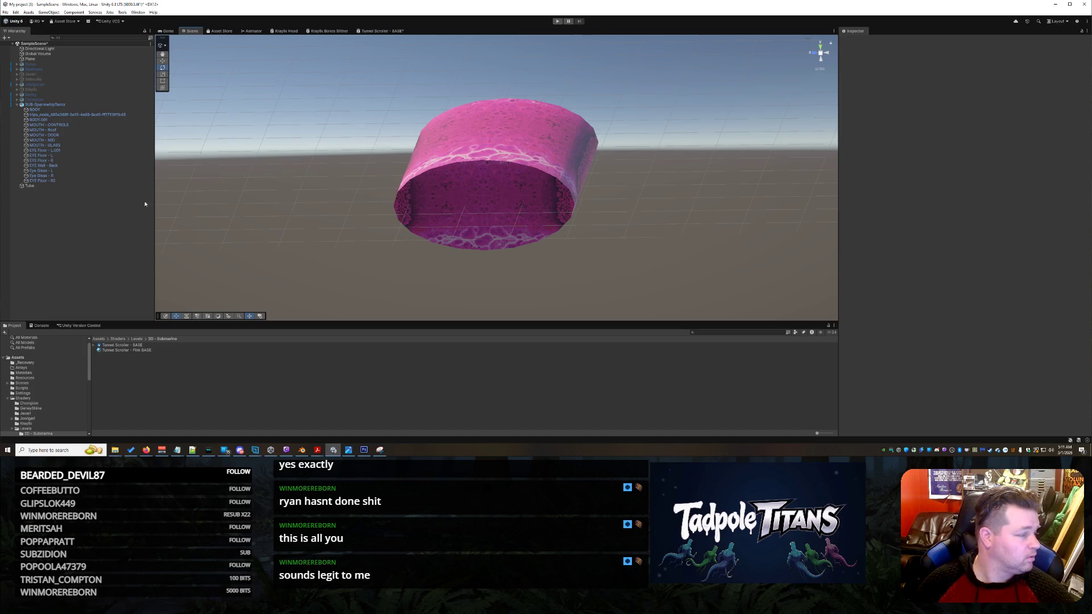
pyautogui.click(461, 177)
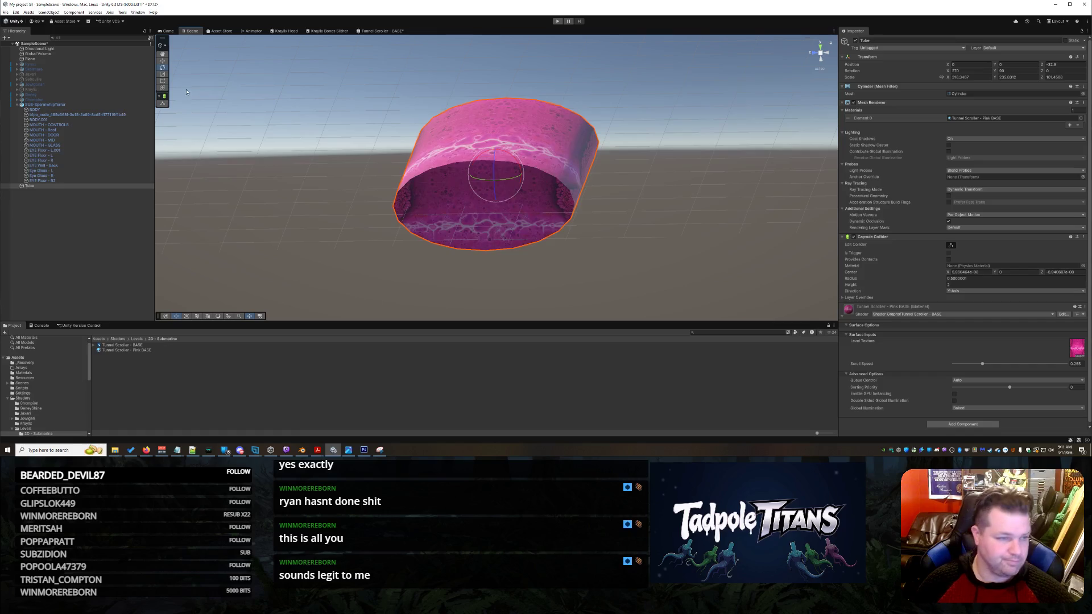
pyautogui.click(380, 32)
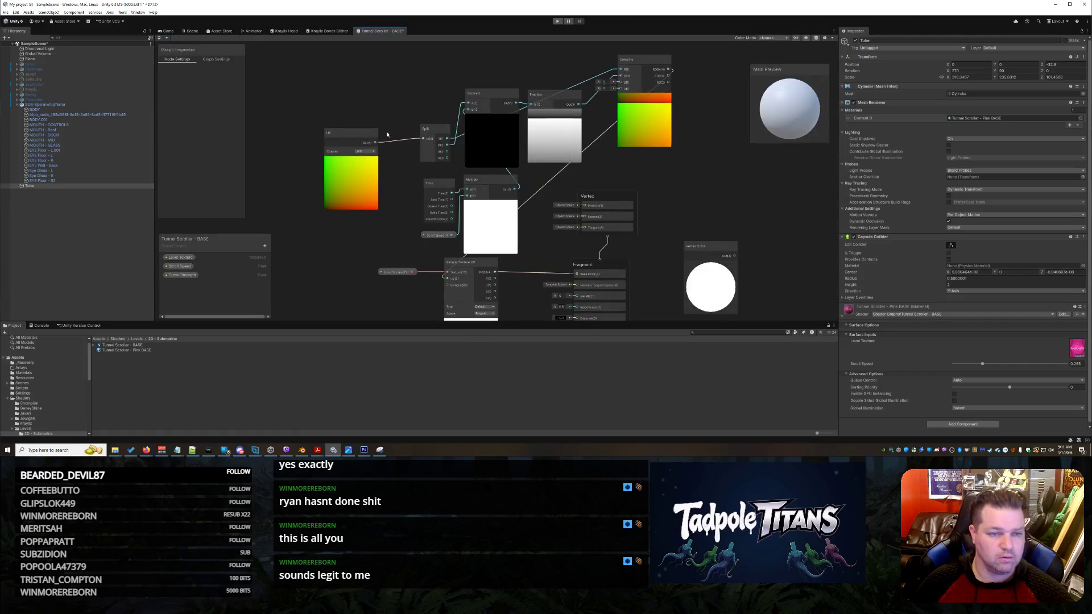
# Save the Tunnel Scroller - BASE graph, set Render Face to Both, and return to the scene.
pyautogui.hotkey('ctrl', 's')
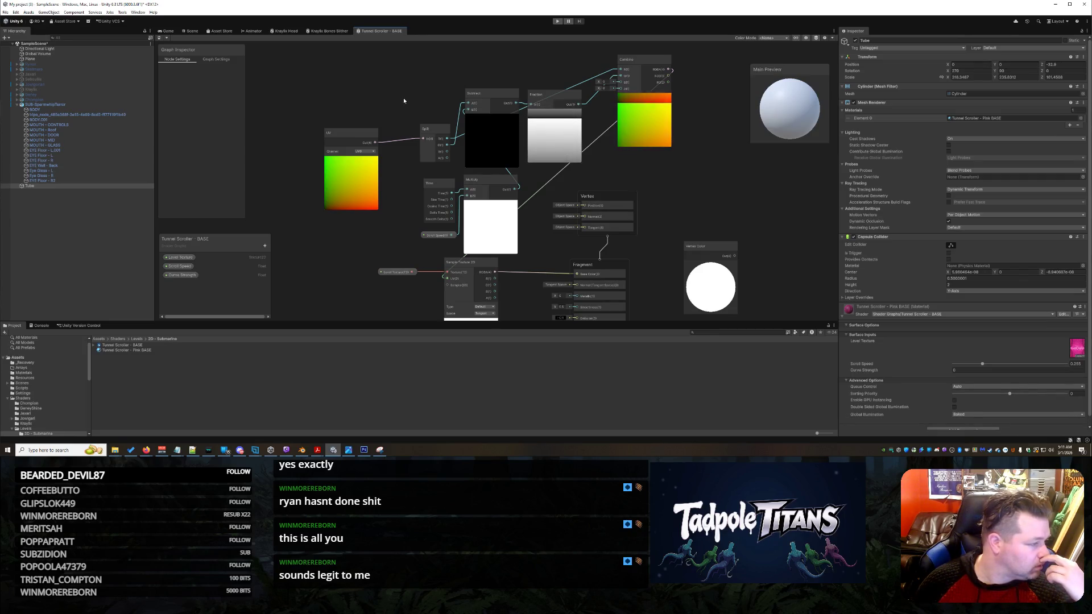
pyautogui.click(211, 59)
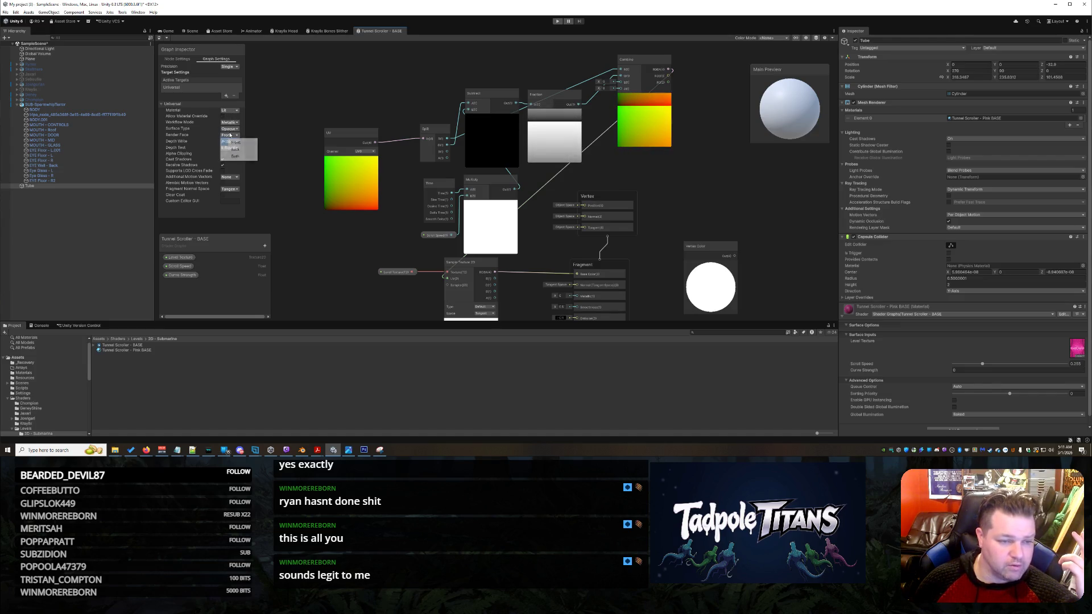
pyautogui.click(237, 157)
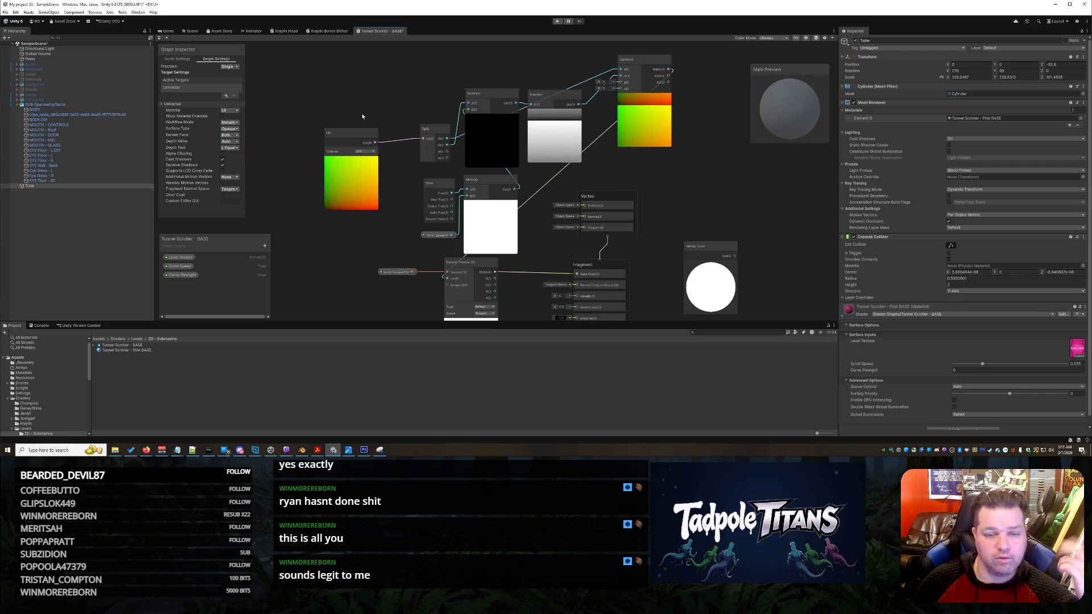
pyautogui.click(190, 32)
pyautogui.scroll(6, 557, 235)
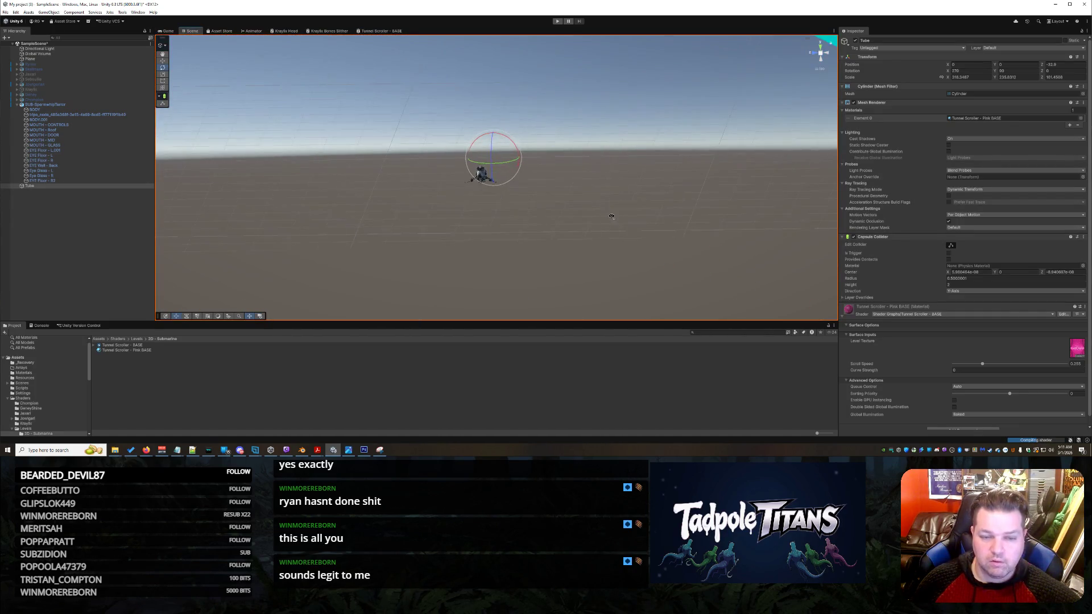
# Look into the tube's open end and, with the Rect tool, shrink it toward its upper left.
pyautogui.moveTo(609, 214)
pyautogui.mouseDown()
pyautogui.moveTo(670, 205)
pyautogui.moveTo(395, 195)
pyautogui.moveTo(891, 199)
pyautogui.moveTo(634, 194)
pyautogui.moveTo(613, 203)
pyautogui.moveTo(665, 244)
pyautogui.moveTo(551, 214)
pyautogui.mouseUp()
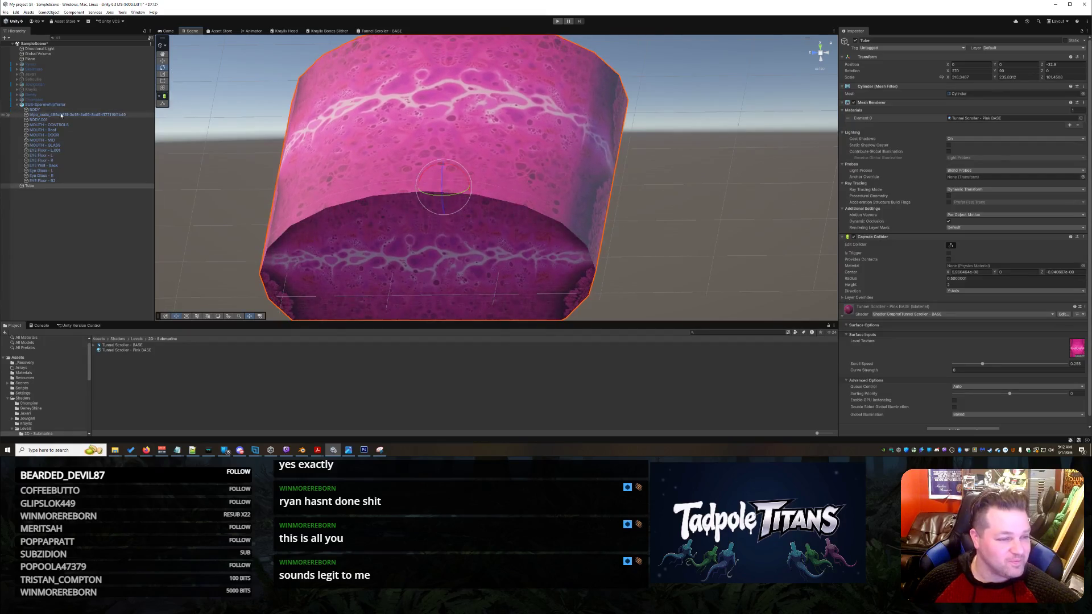
pyautogui.moveTo(613, 228)
pyautogui.mouseDown()
pyautogui.moveTo(630, 217)
pyautogui.moveTo(637, 182)
pyautogui.mouseUp()
pyautogui.press('t')
pyautogui.scroll(3, 645, 276)
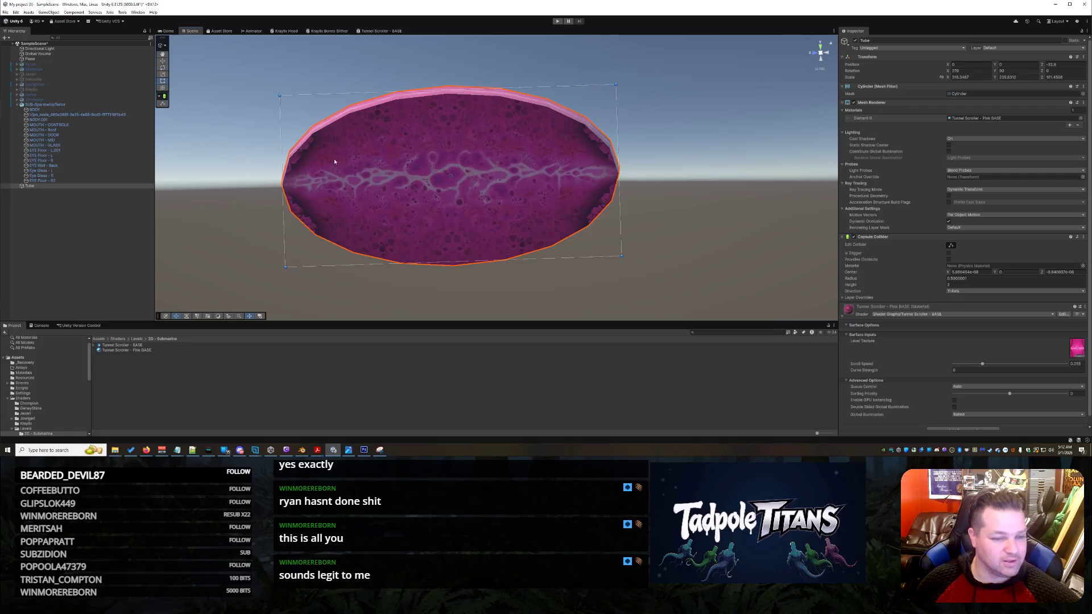
pyautogui.moveTo(645, 275); pyautogui.dragTo(639, 201)
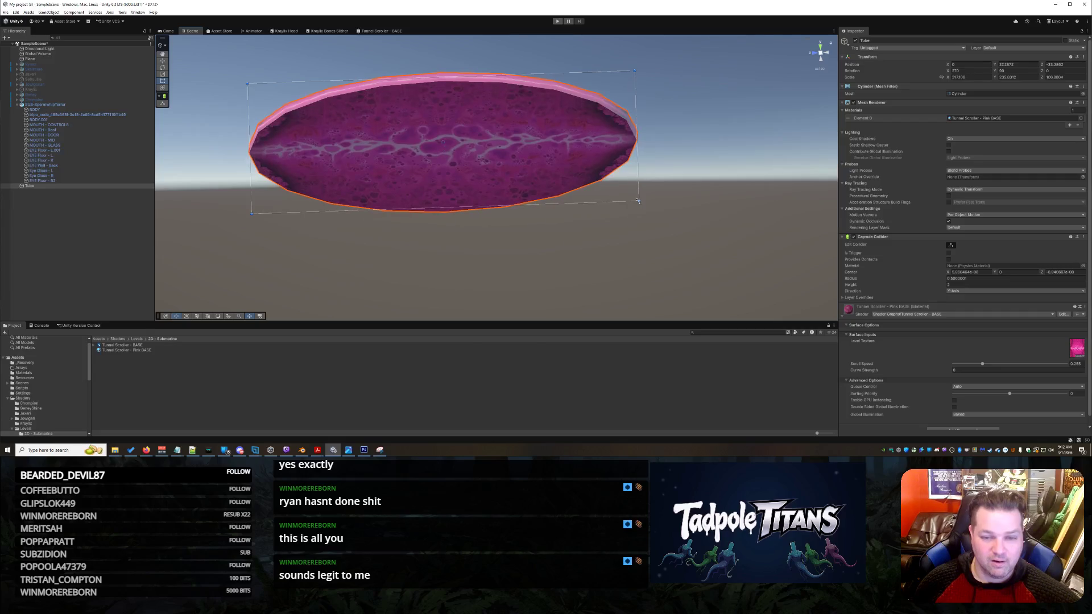
pyautogui.click(618, 78)
# Narrow the tube from its left side and raise its bottom edge around the submarine.
pyautogui.rightClick(368, 148)
pyautogui.click(256, 208)
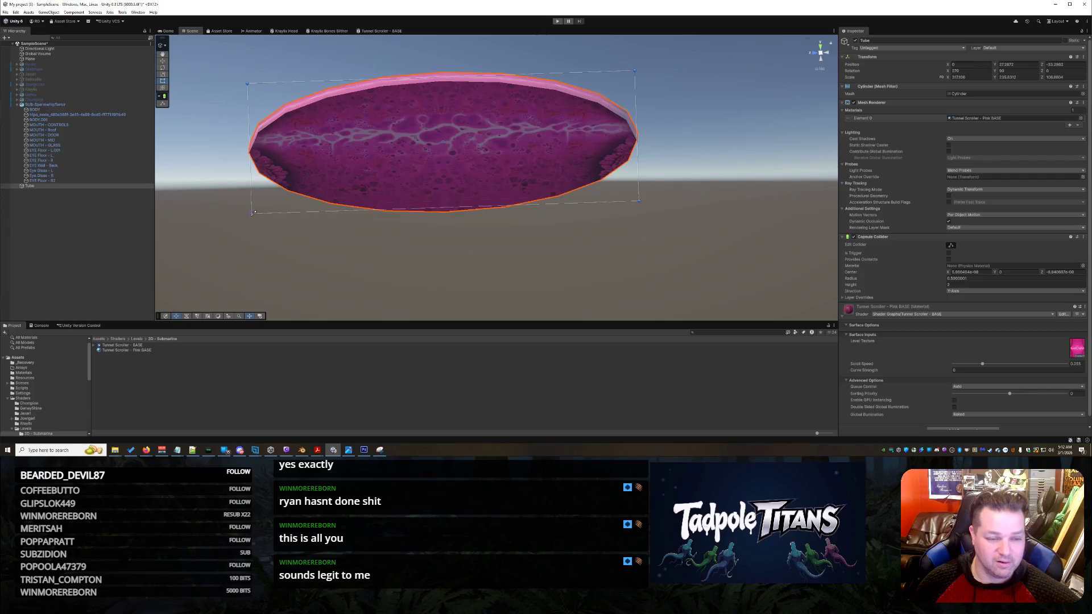
pyautogui.moveTo(253, 214); pyautogui.dragTo(347, 209)
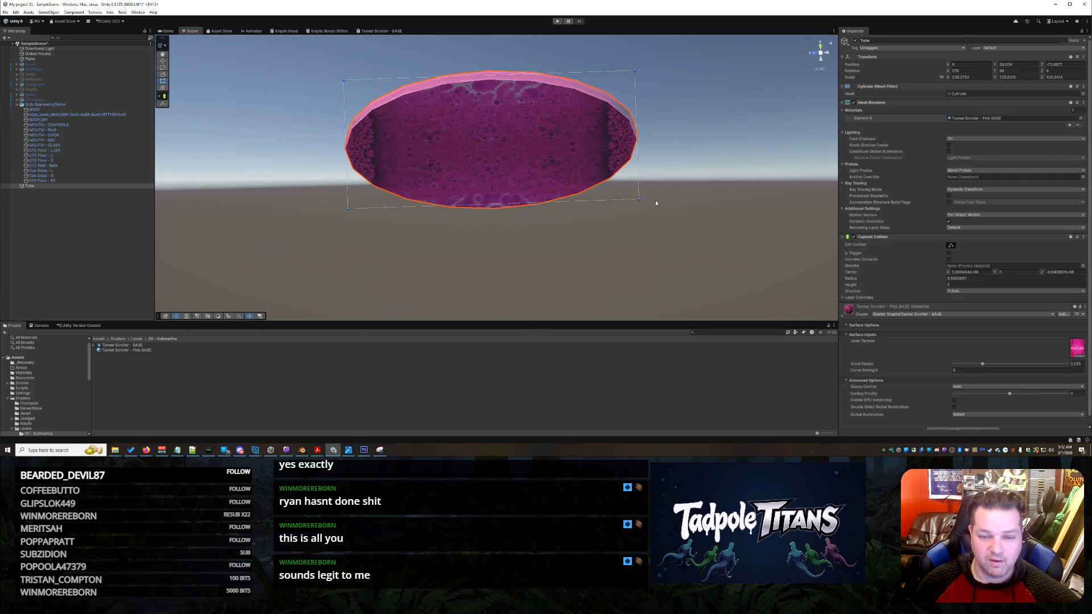
pyautogui.moveTo(640, 199); pyautogui.dragTo(638, 192)
pyautogui.rightClick(629, 239)
pyautogui.click(582, 233)
pyautogui.scroll(5, 581, 233)
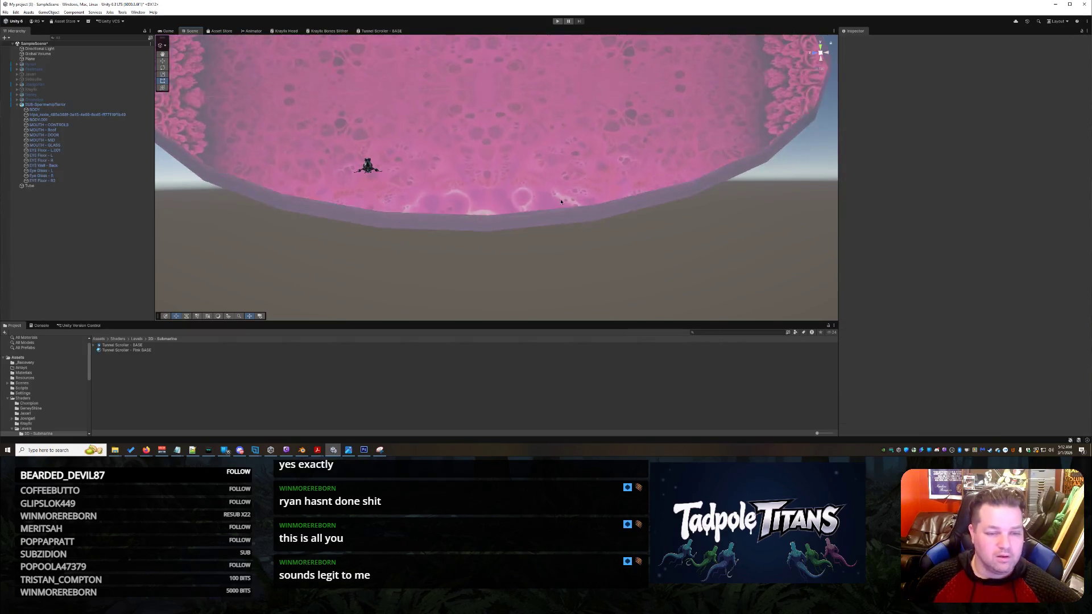
pyautogui.scroll(3, 574, 256)
pyautogui.moveTo(511, 227)
pyautogui.mouseDown()
pyautogui.moveTo(456, 262)
pyautogui.moveTo(463, 246)
pyautogui.moveTo(502, 261)
pyautogui.moveTo(264, 237)
pyautogui.mouseUp()
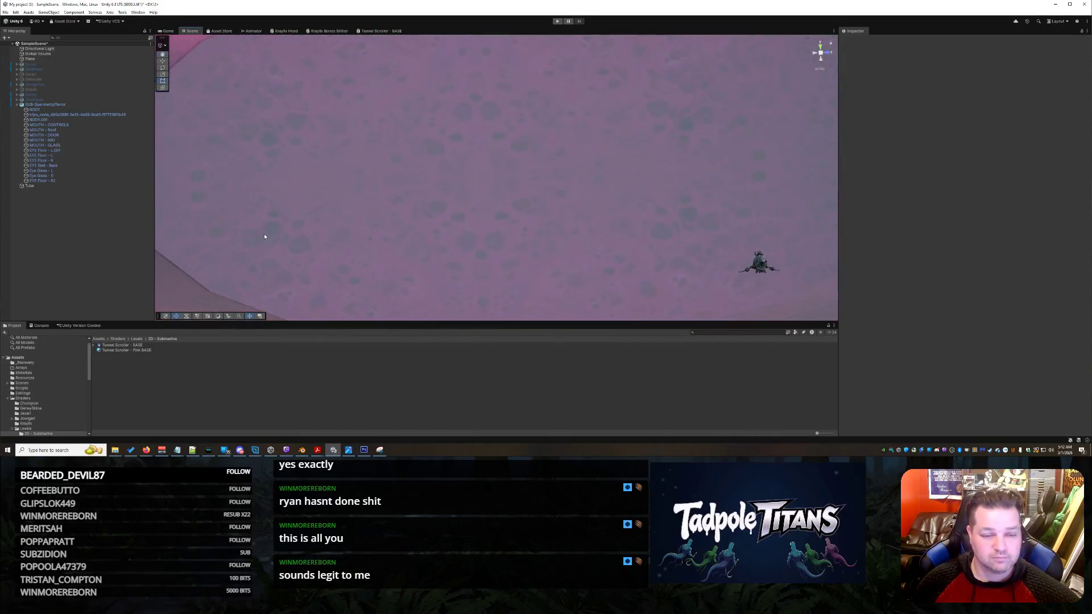
pyautogui.scroll(-10, 264, 237)
pyautogui.scroll(8, 353, 237)
pyautogui.moveTo(552, 253)
pyautogui.mouseDown()
pyautogui.moveTo(568, 226)
pyautogui.moveTo(597, 251)
pyautogui.mouseUp()
pyautogui.scroll(3, 602, 252)
pyautogui.rightClick(597, 249)
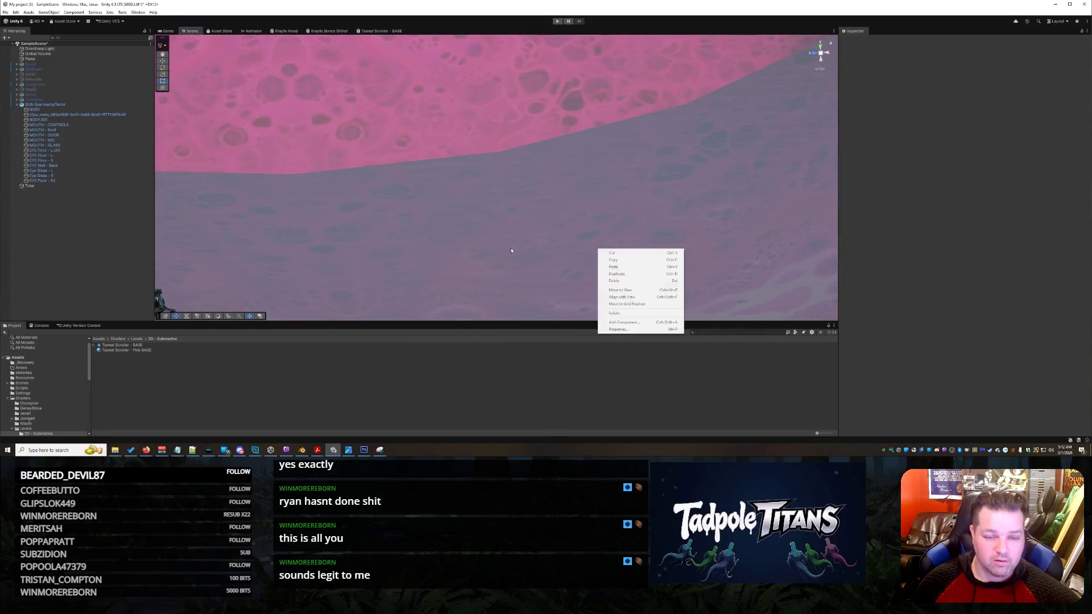
pyautogui.click(434, 224)
pyautogui.click(434, 224)
pyautogui.moveTo(434, 224); pyautogui.dragTo(491, 197)
pyautogui.scroll(2, 491, 197)
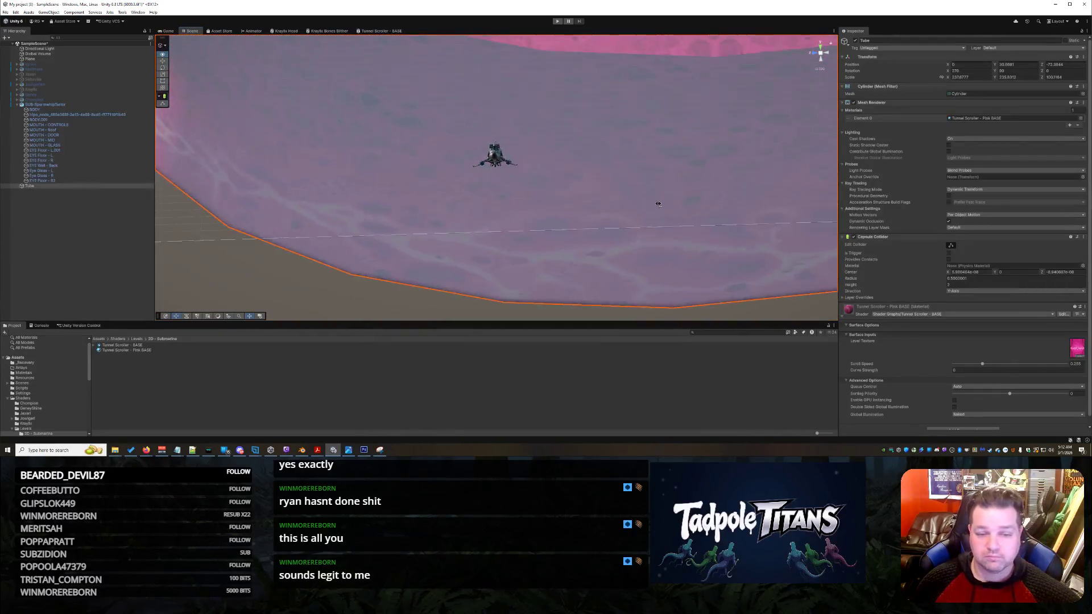
pyautogui.rightClick(507, 161)
pyautogui.click(541, 161)
pyautogui.click(497, 155)
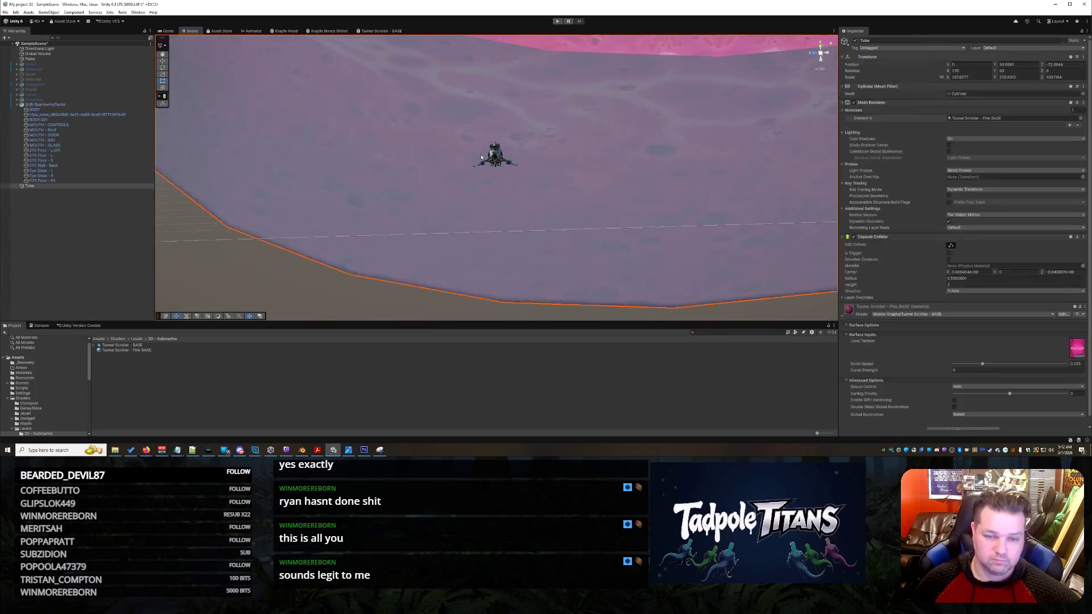
pyautogui.click(496, 155)
pyautogui.scroll(-3, 496, 155)
pyautogui.rightClick(504, 166)
pyautogui.click(607, 126)
pyautogui.rightClick(606, 126)
pyautogui.click(636, 199)
pyautogui.moveTo(637, 199)
pyautogui.mouseDown()
pyautogui.moveTo(500, 259)
pyautogui.moveTo(529, 250)
pyautogui.moveTo(404, 224)
pyautogui.moveTo(748, 239)
pyautogui.mouseUp()
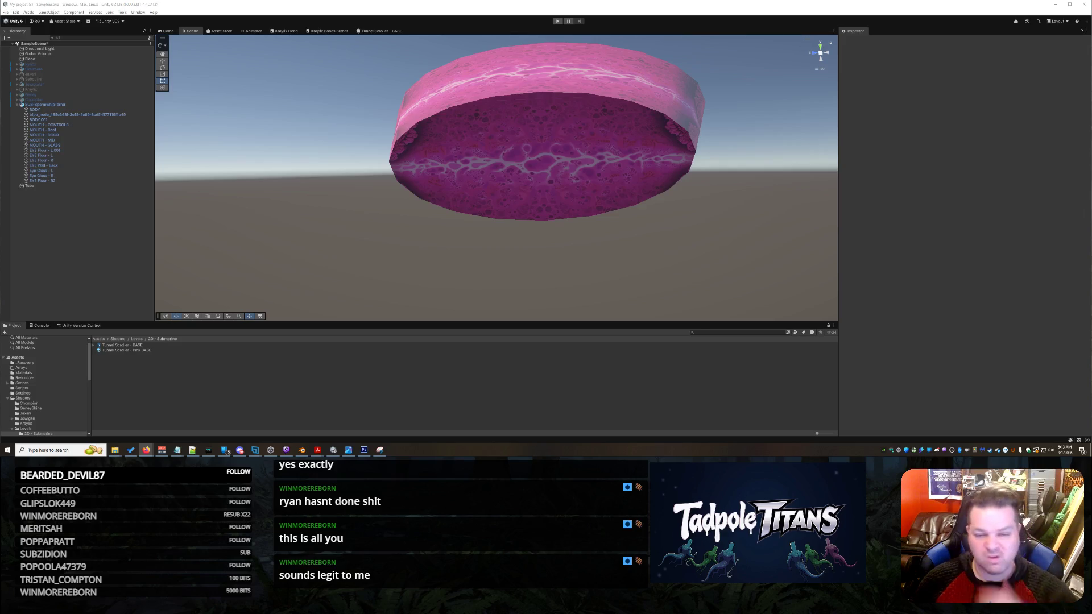
# Frame the view on the tube and orbit to inspect its upper part and bottom.
pyautogui.click(612, 264)
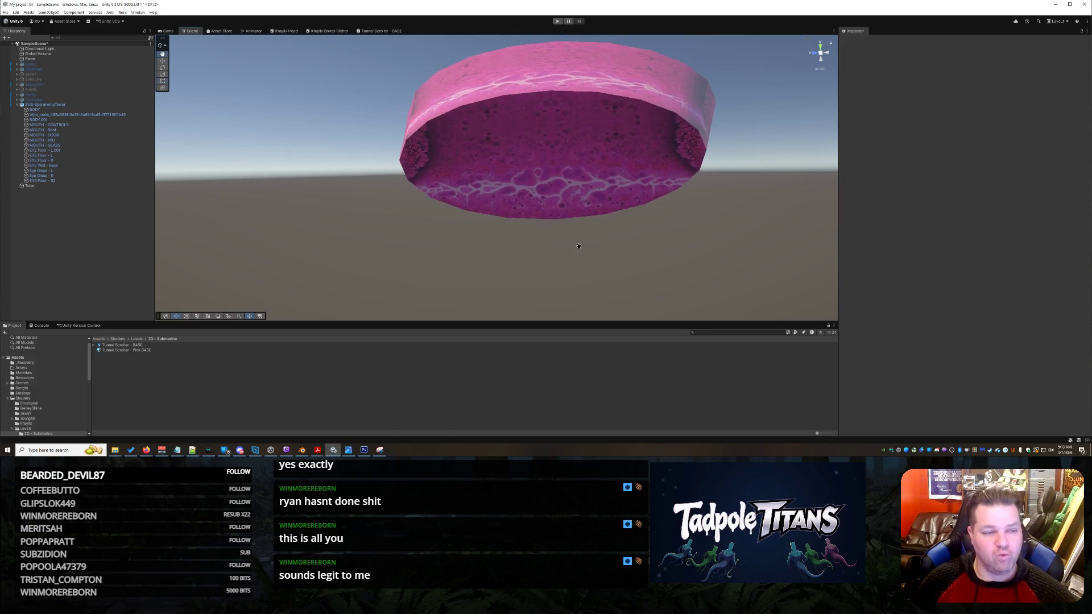
pyautogui.moveTo(577, 239); pyautogui.dragTo(625, 236)
pyautogui.scroll(8, 625, 237)
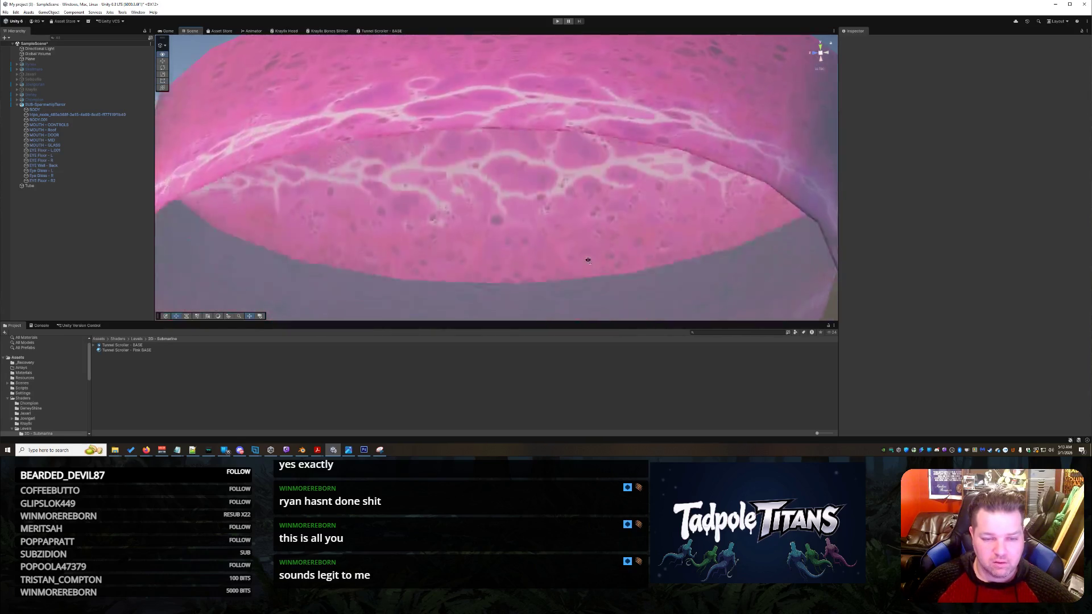
pyautogui.scroll(-10, 588, 260)
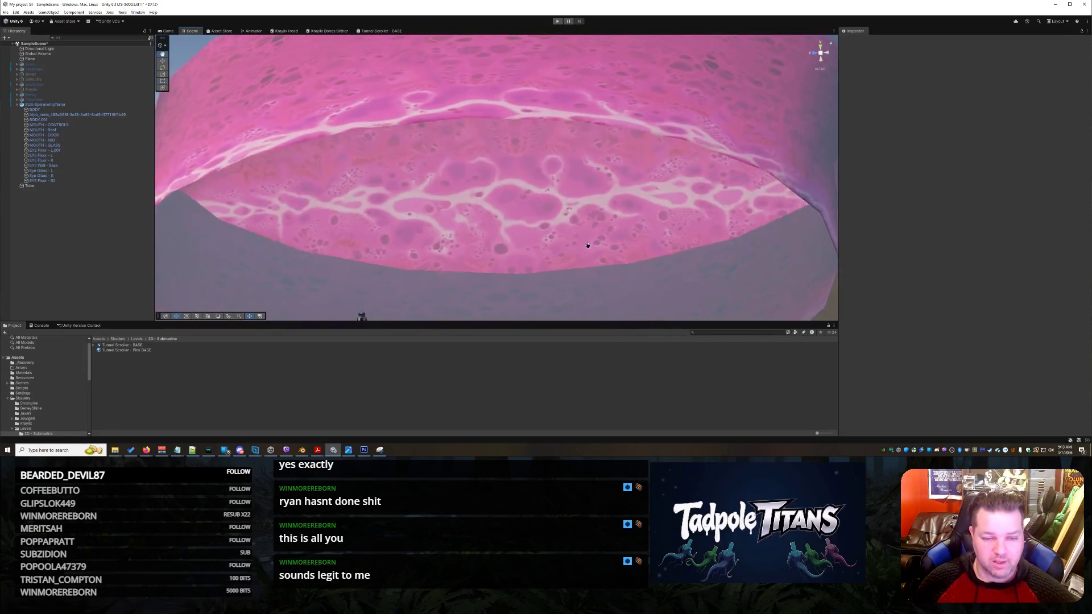
pyautogui.rightClick(587, 252)
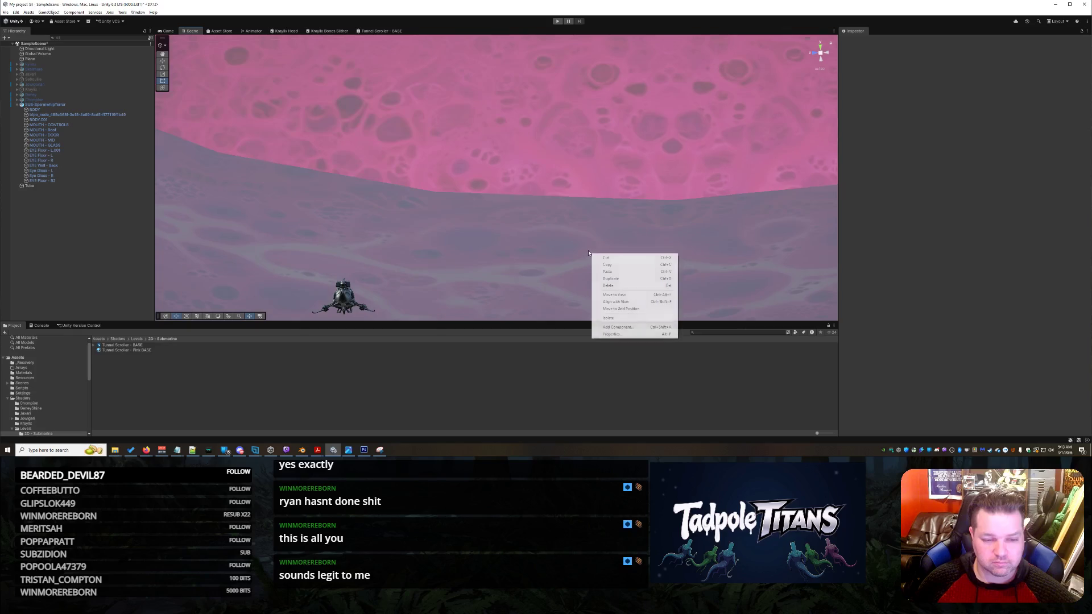
pyautogui.click(565, 195)
pyautogui.press('f')
pyautogui.rightClick(731, 174)
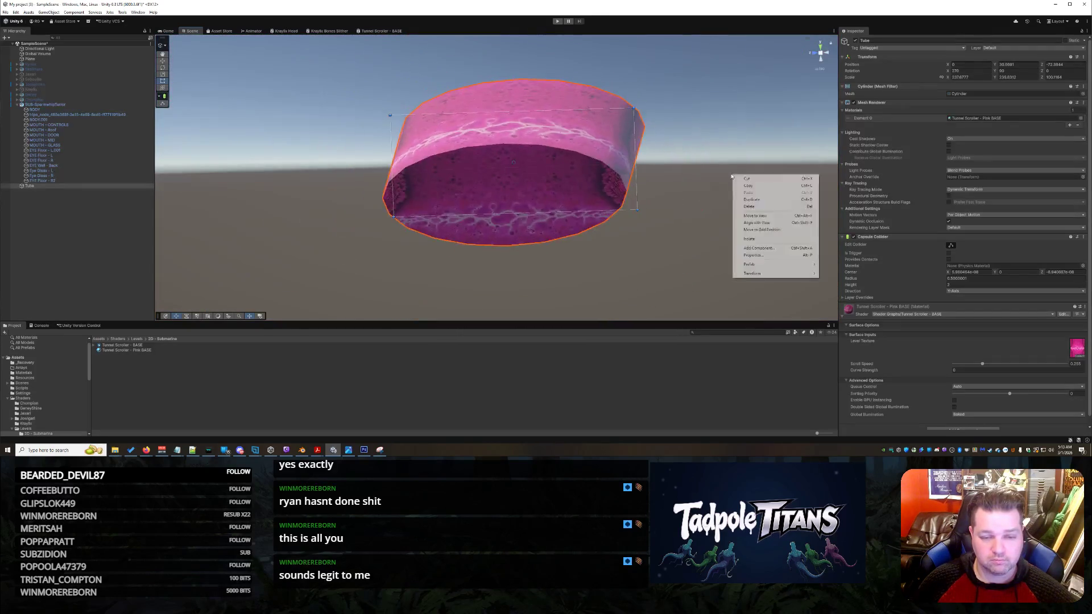
pyautogui.click(694, 154)
pyautogui.scroll(8, 690, 251)
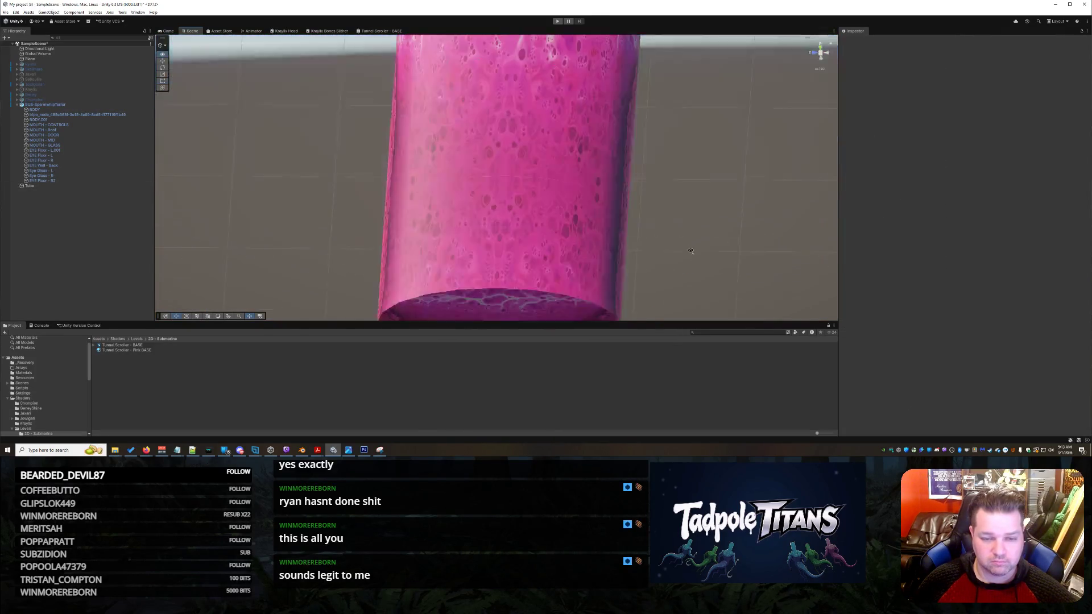
pyautogui.moveTo(690, 251)
pyautogui.mouseDown()
pyautogui.moveTo(694, 275)
pyautogui.moveTo(681, 256)
pyautogui.mouseUp()
pyautogui.click(542, 149)
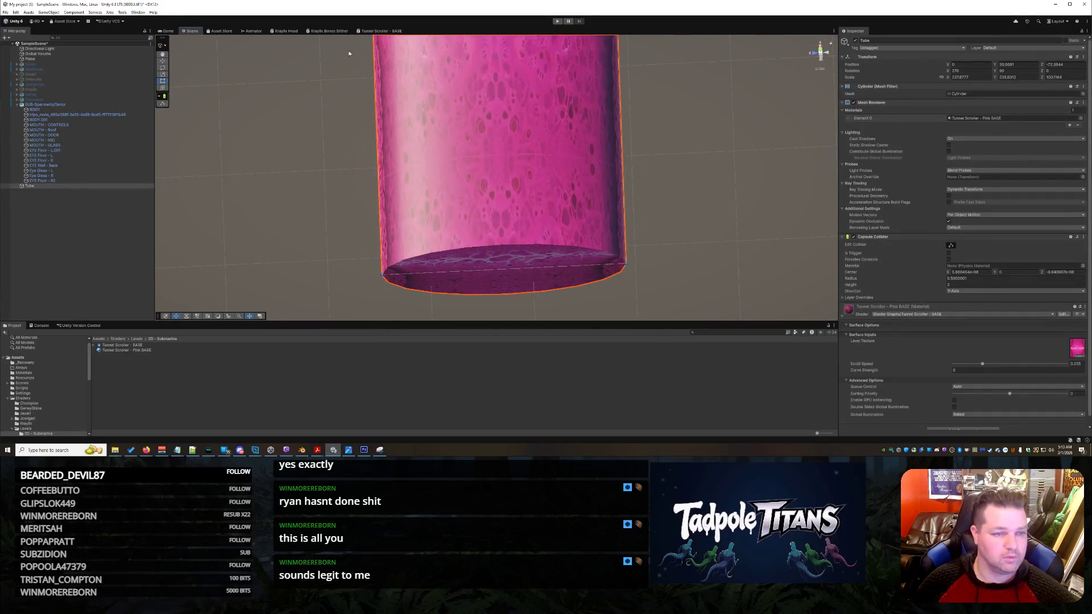
# Open the Tunnel Scroller - BASE shader graph and set Render Face to Front.
pyautogui.click(380, 32)
pyautogui.click(236, 136)
pyautogui.click(235, 143)
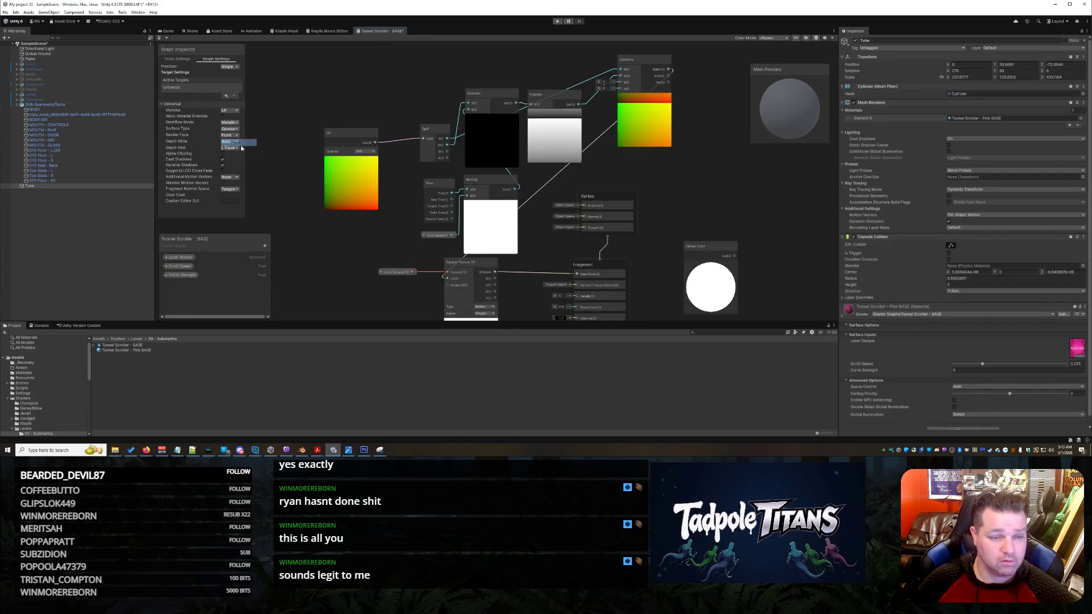
# Switch Render Face to Back, then view the tube's open top and lined interior in the scene.
pyautogui.click(235, 149)
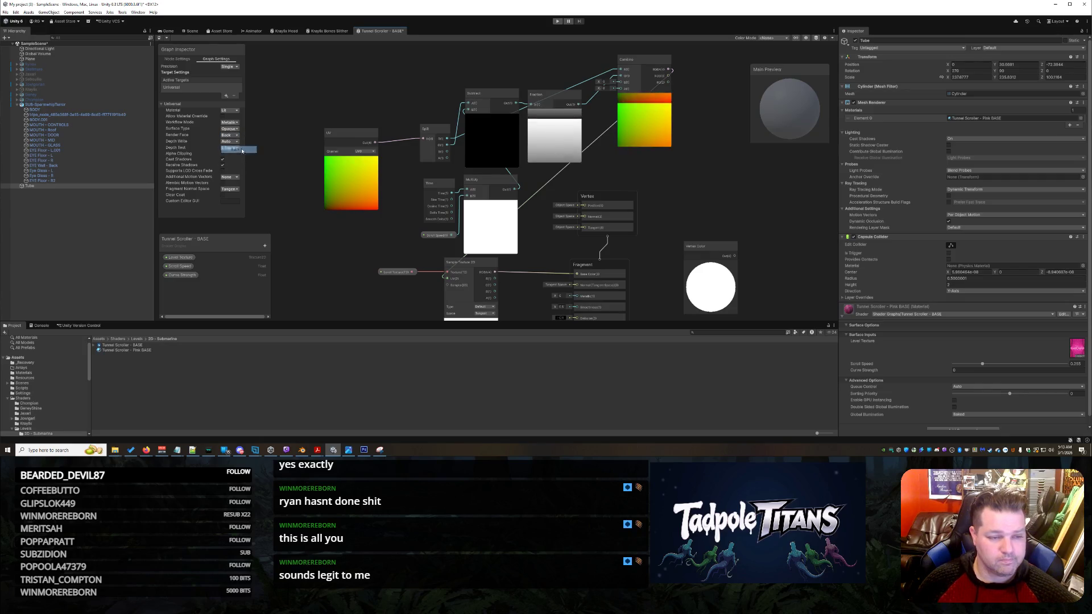
pyautogui.click(188, 32)
pyautogui.moveTo(605, 206)
pyautogui.mouseDown()
pyautogui.moveTo(684, 118)
pyautogui.moveTo(675, 111)
pyautogui.moveTo(569, 153)
pyautogui.moveTo(396, 245)
pyautogui.mouseUp()
pyautogui.scroll(5, 511, 181)
# Drag the submarine further along the tube to roughly X -221.7, Z -70.
pyautogui.rightClick(391, 238)
pyautogui.click(388, 238)
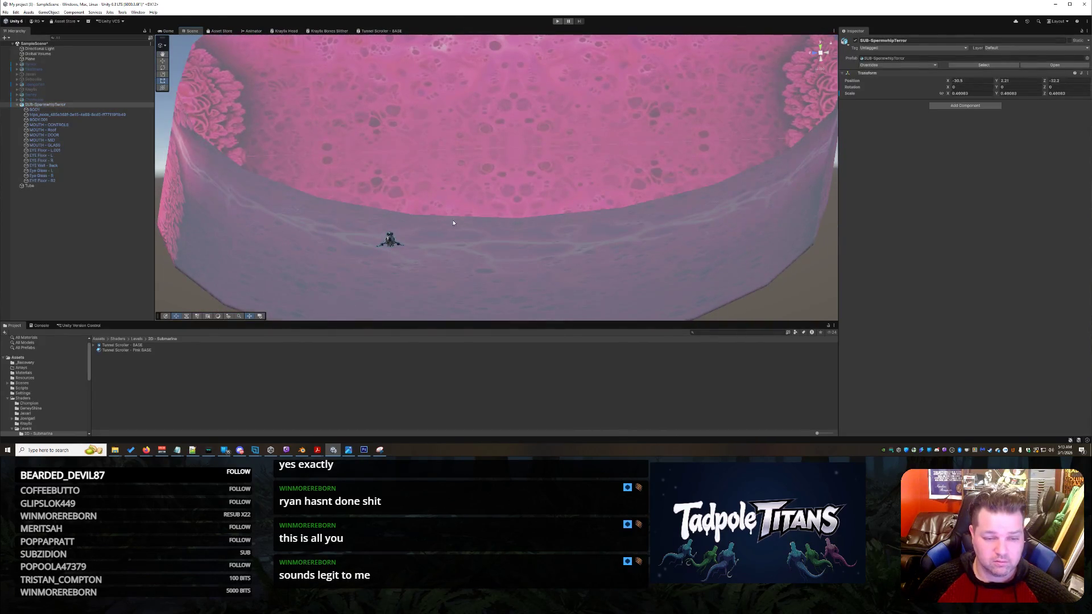
pyautogui.scroll(-5, 454, 223)
pyautogui.moveTo(516, 162)
pyautogui.mouseDown()
pyautogui.moveTo(518, 256)
pyautogui.moveTo(510, 237)
pyautogui.mouseUp()
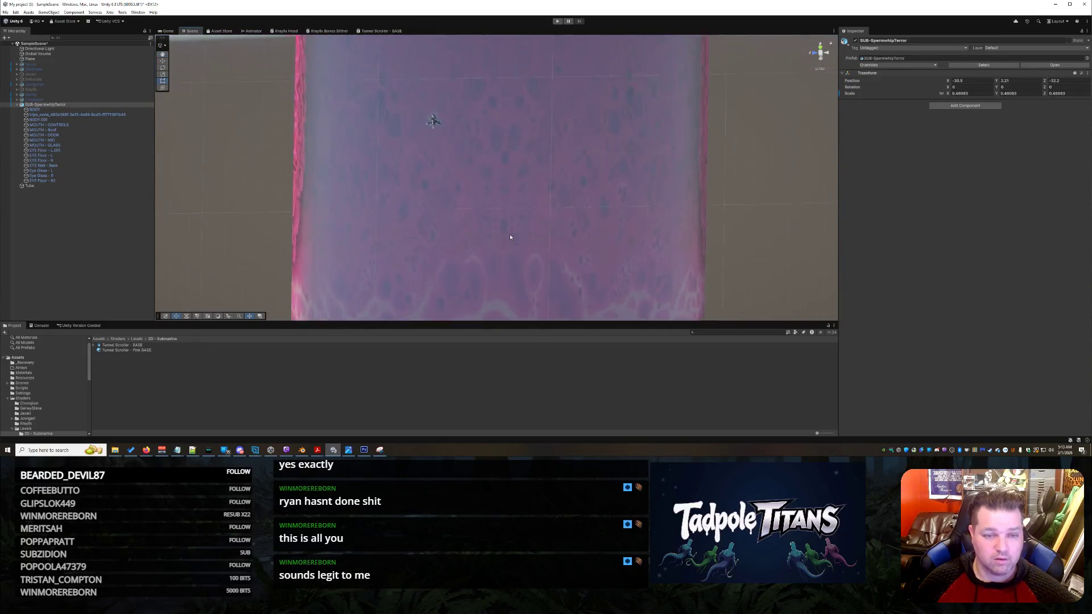
pyautogui.scroll(-3, 510, 237)
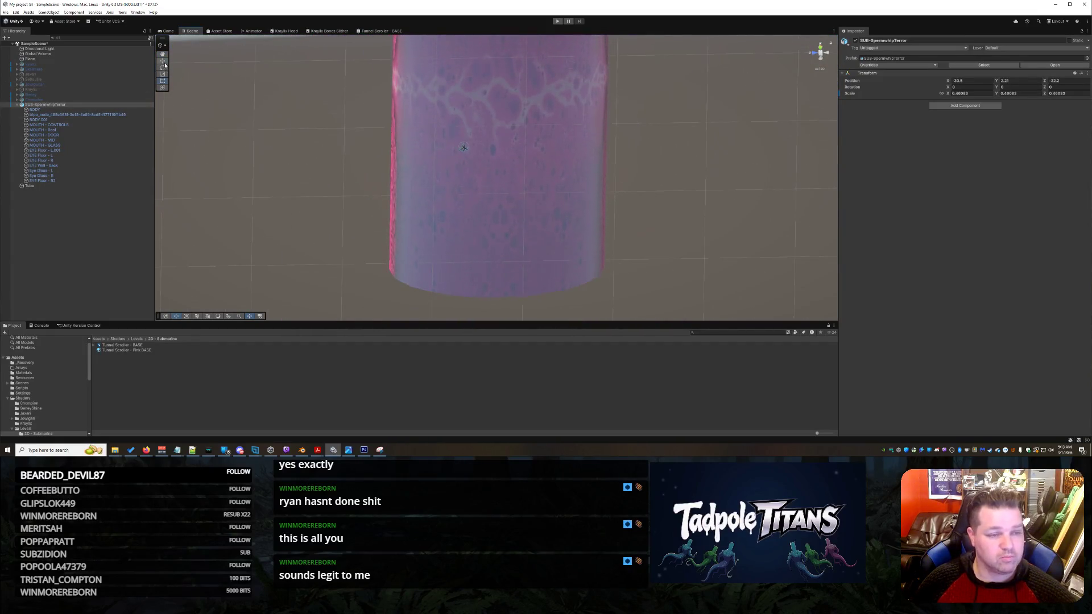
pyautogui.moveTo(468, 150); pyautogui.dragTo(502, 279)
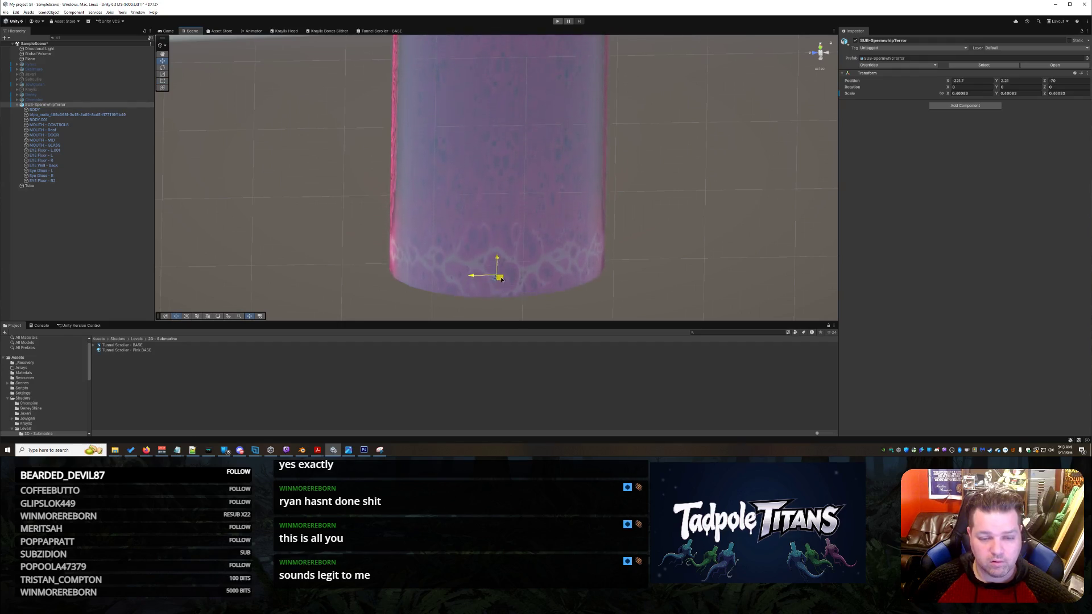
# Orbit around the tube from the side, outside and underneath to inspect the submarine inside.
pyautogui.click(657, 228)
pyautogui.moveTo(656, 227); pyautogui.dragTo(630, 200)
pyautogui.scroll(10, 630, 201)
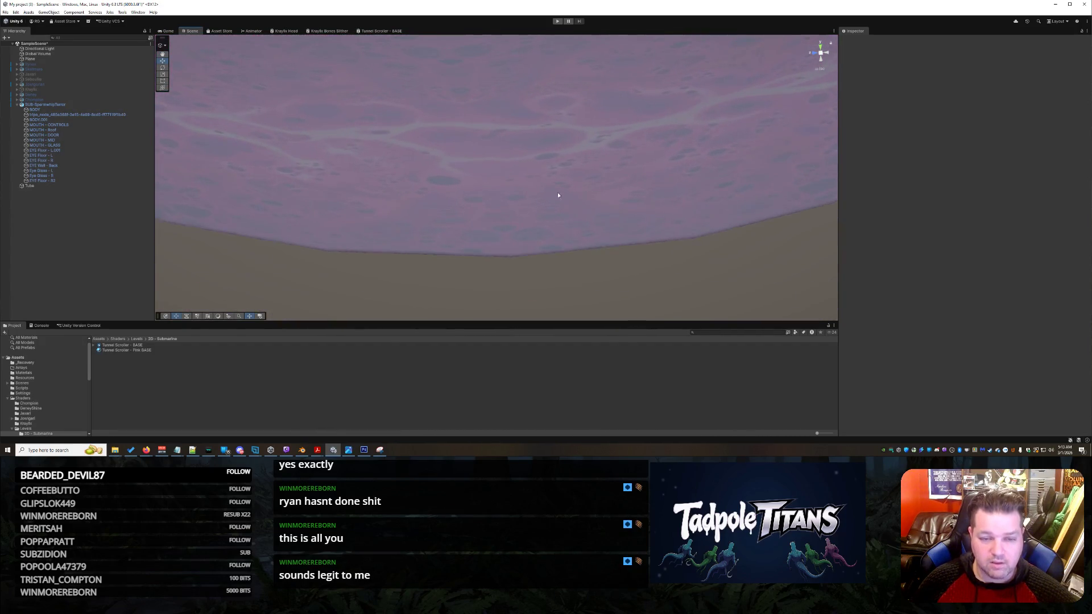
pyautogui.scroll(-5, 558, 195)
pyautogui.moveTo(558, 195)
pyautogui.mouseDown()
pyautogui.moveTo(478, 218)
pyautogui.moveTo(555, 200)
pyautogui.mouseUp()
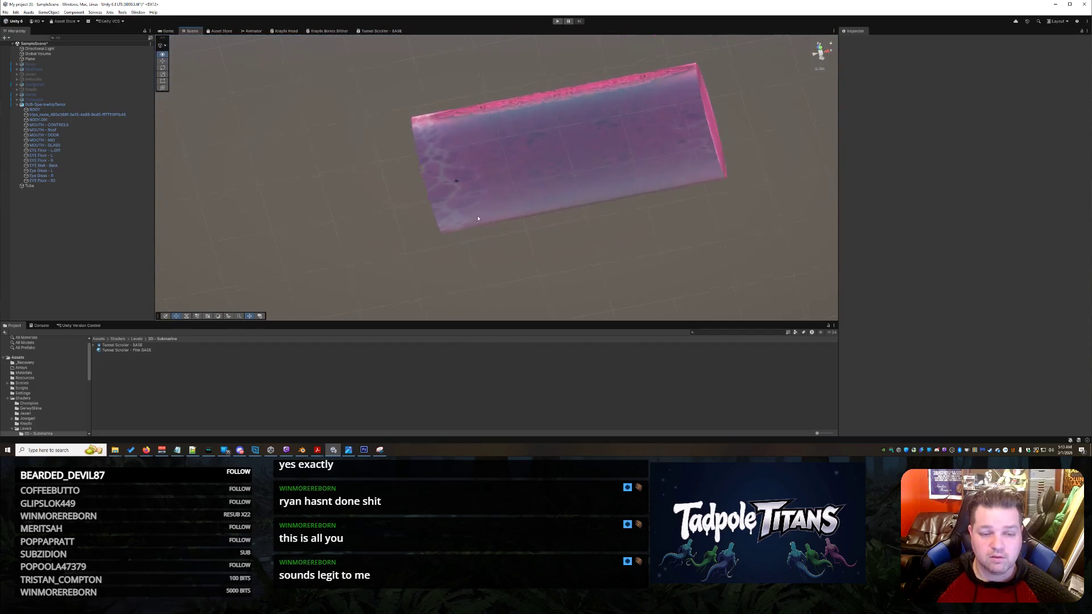
pyautogui.scroll(5, 477, 219)
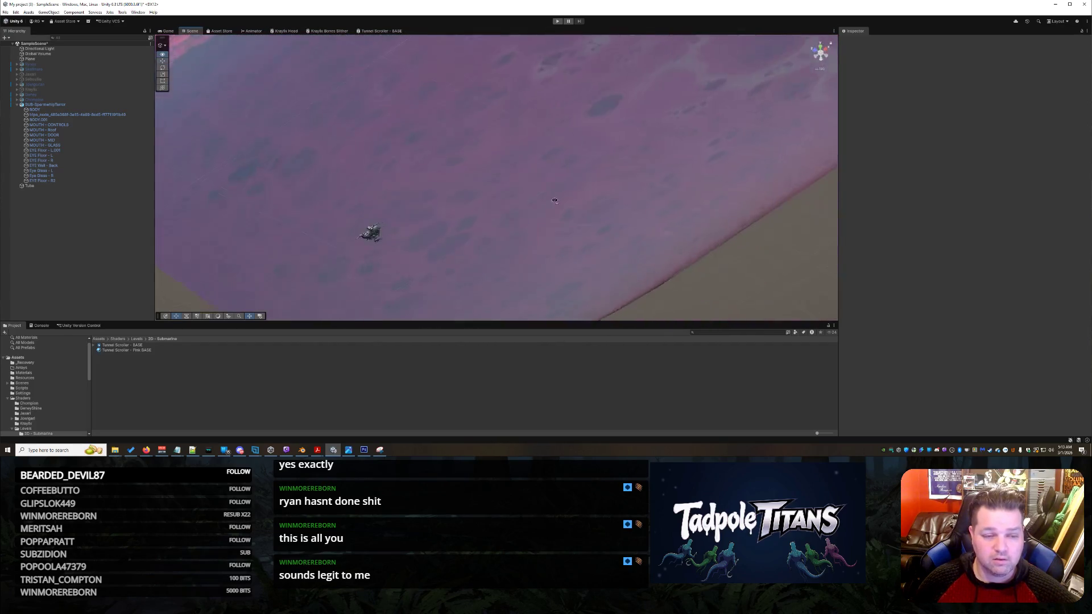
pyautogui.scroll(-5, 555, 201)
pyautogui.scroll(6, 565, 216)
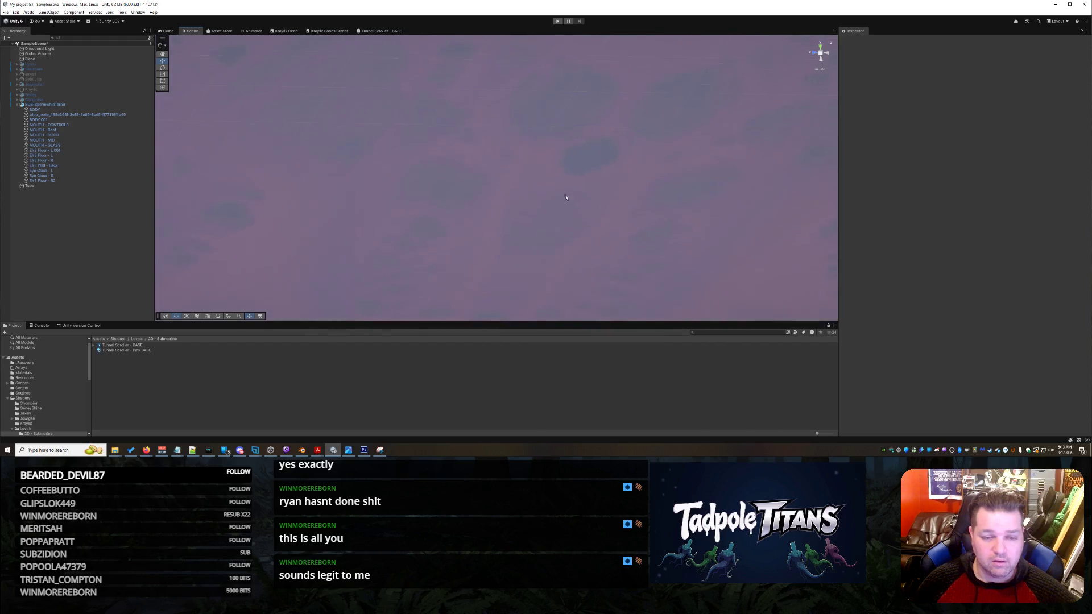
pyautogui.moveTo(587, 163)
pyautogui.mouseDown()
pyautogui.moveTo(603, 152)
pyautogui.moveTo(601, 177)
pyautogui.moveTo(658, 183)
pyautogui.moveTo(663, 239)
pyautogui.mouseUp()
pyautogui.scroll(5, 605, 241)
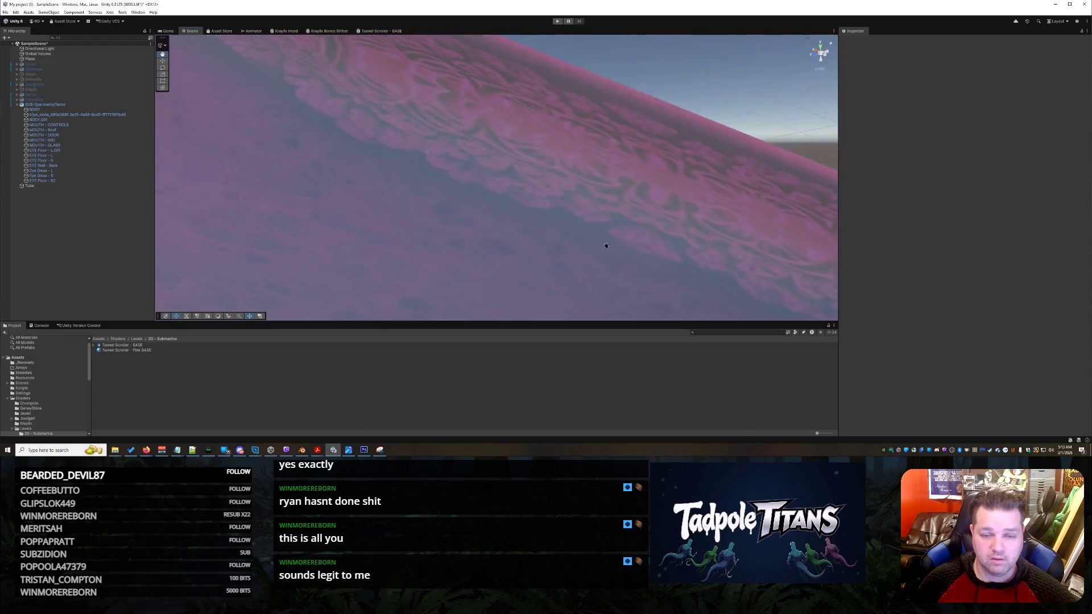
pyautogui.scroll(-10, 602, 249)
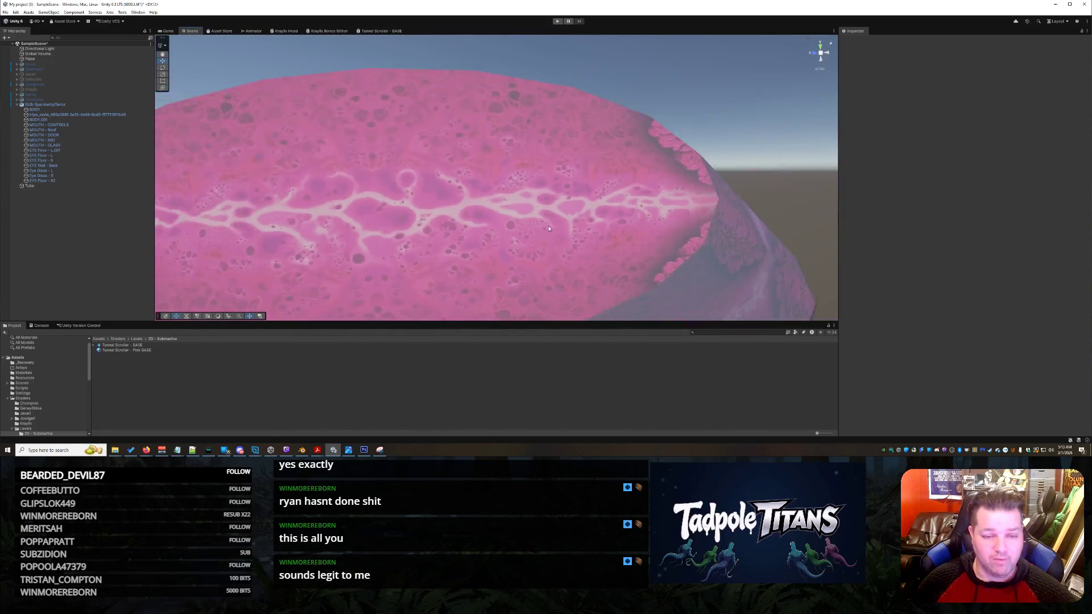
pyautogui.moveTo(543, 232)
pyautogui.mouseDown()
pyautogui.moveTo(590, 161)
pyautogui.moveTo(589, 139)
pyautogui.moveTo(524, 167)
pyautogui.mouseUp()
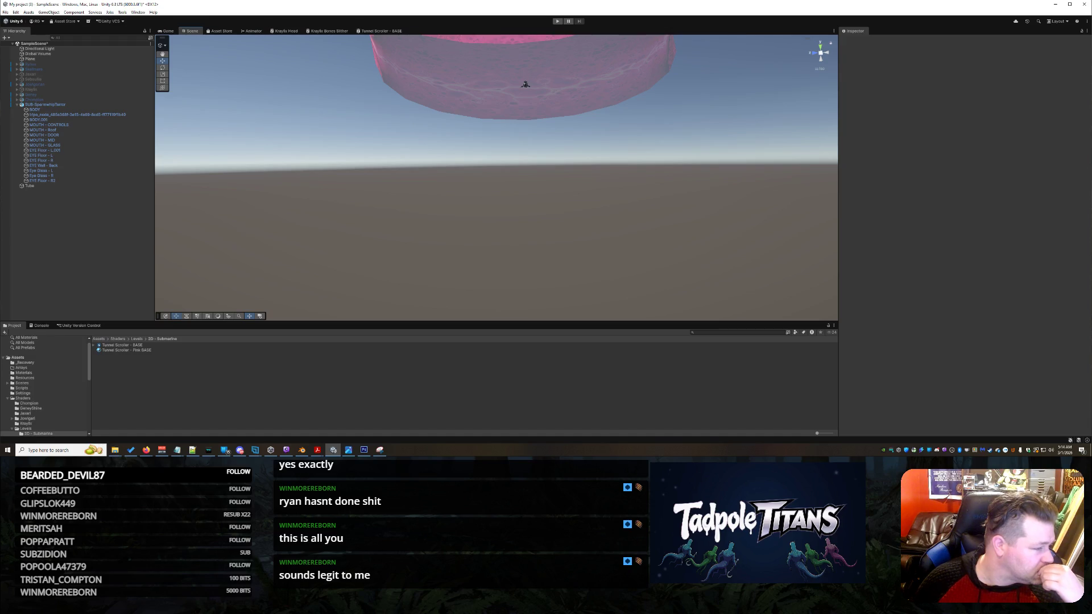
# Pan and zoom the Scene view so the cylinder's top fills the view.
pyautogui.rightClick(482, 161)
pyautogui.press('Escape')
pyautogui.moveTo(483, 161); pyautogui.dragTo(488, 260)
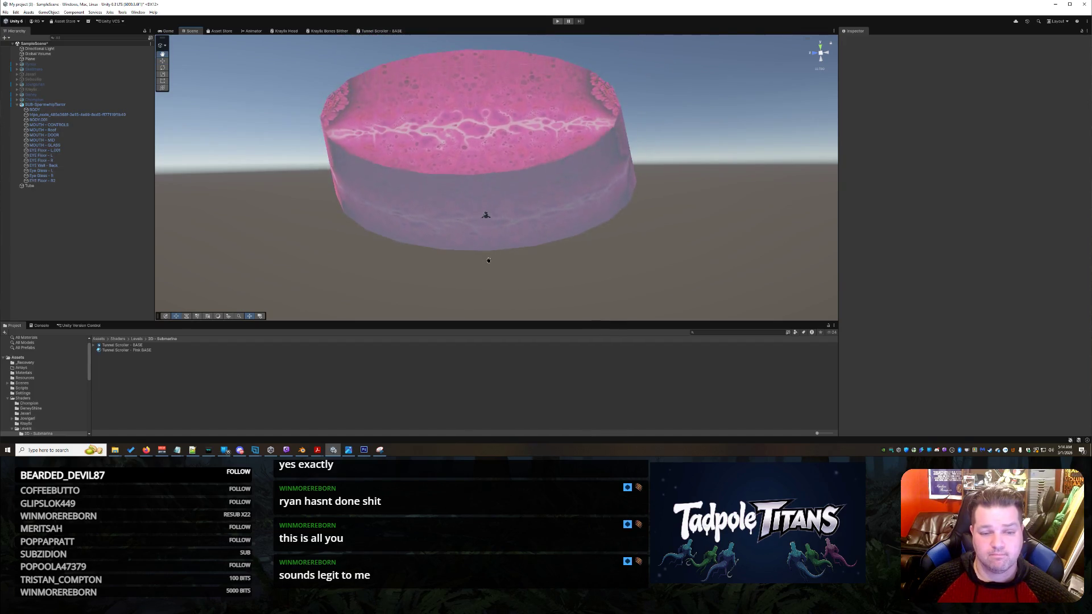
pyautogui.scroll(3, 488, 261)
pyautogui.scroll(5, 488, 262)
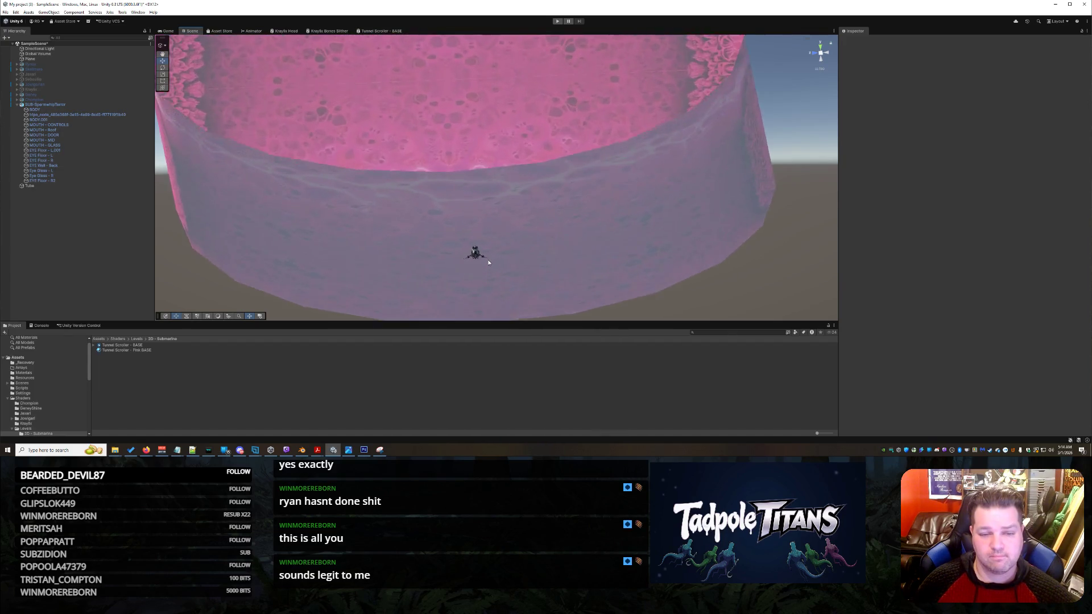
pyautogui.moveTo(475, 253)
pyautogui.mouseDown()
pyautogui.moveTo(462, 199)
pyautogui.moveTo(490, 154)
pyautogui.moveTo(481, 185)
pyautogui.moveTo(535, 154)
pyautogui.moveTo(508, 179)
pyautogui.mouseUp()
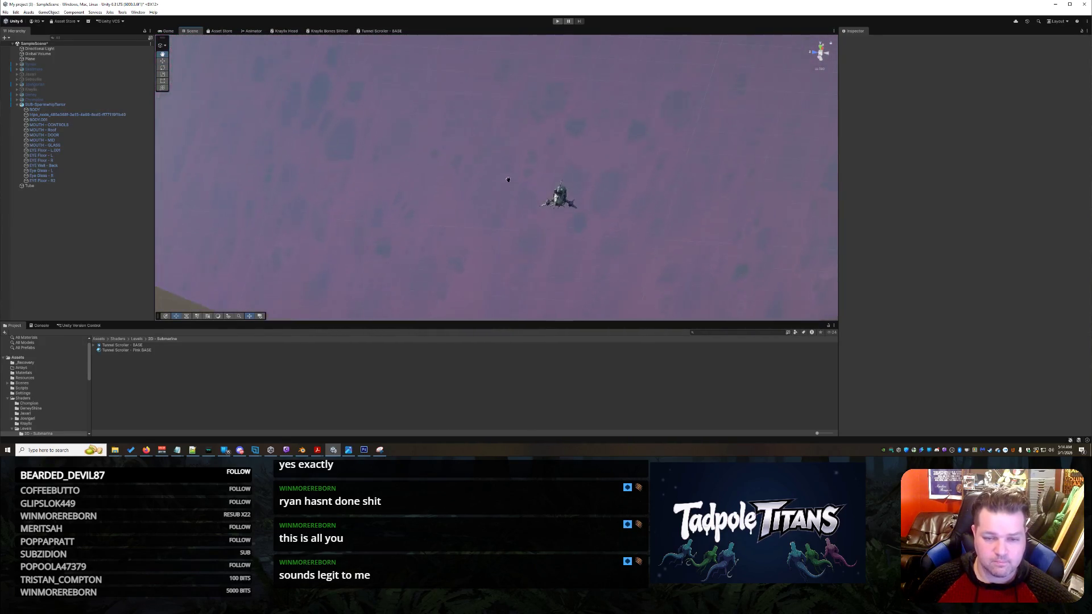
pyautogui.scroll(-5, 508, 180)
pyautogui.rightClick(500, 276)
pyautogui.click(503, 267)
pyautogui.scroll(5, 504, 266)
# Orbit toward the pink texture, then switch to the Game view, which shows no cameras rendering.
pyautogui.moveTo(512, 265); pyautogui.dragTo(544, 219)
pyautogui.moveTo(578, 167)
pyautogui.mouseDown()
pyautogui.moveTo(495, 247)
pyautogui.moveTo(531, 202)
pyautogui.moveTo(494, 210)
pyautogui.moveTo(514, 205)
pyautogui.moveTo(505, 234)
pyautogui.moveTo(523, 212)
pyautogui.moveTo(510, 230)
pyautogui.mouseUp()
pyautogui.scroll(-5, 505, 234)
pyautogui.scroll(3, 503, 231)
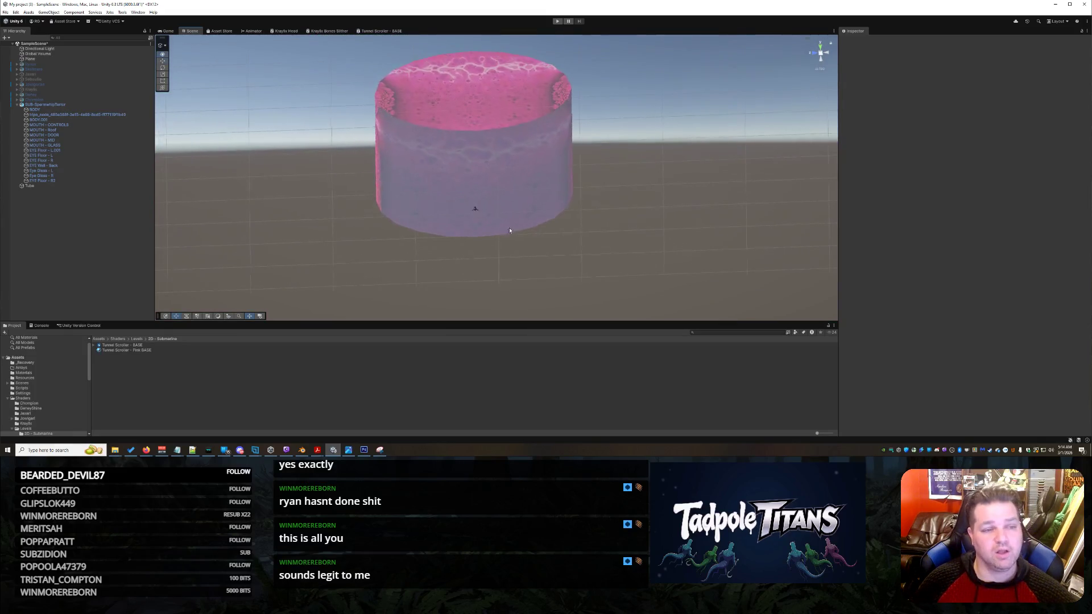
pyautogui.click(161, 32)
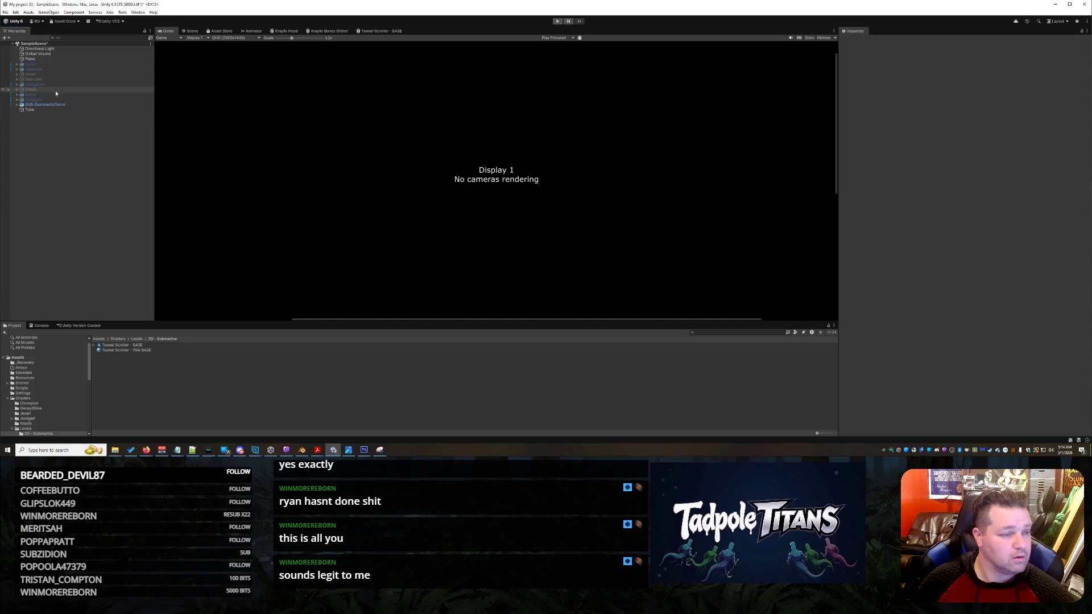
pyautogui.click(53, 108)
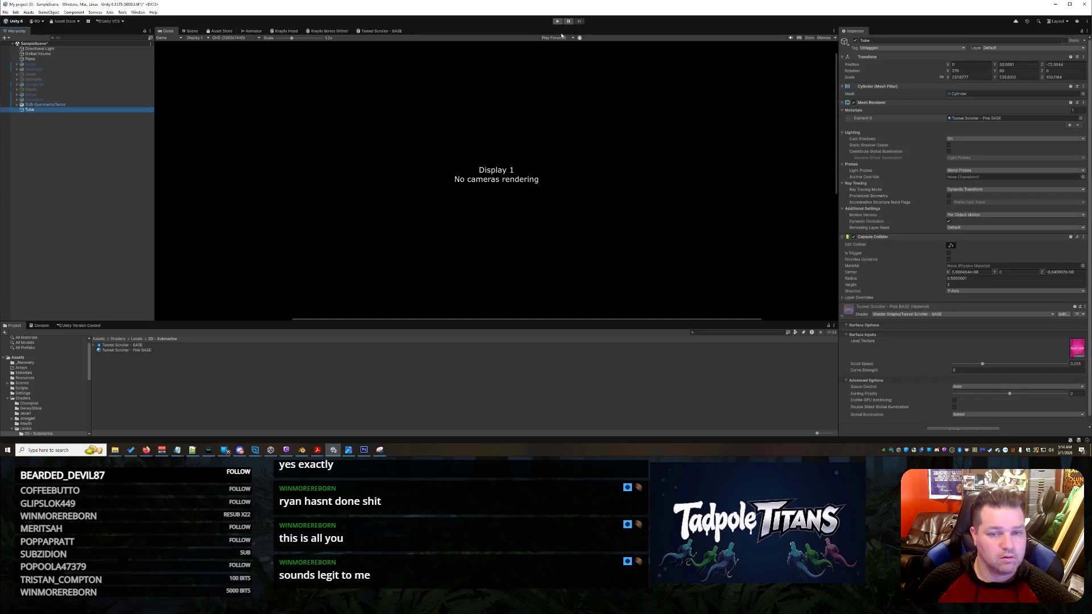
# Return to the Scene view and zoom and orbit around the pink Tube.
pyautogui.click(197, 31)
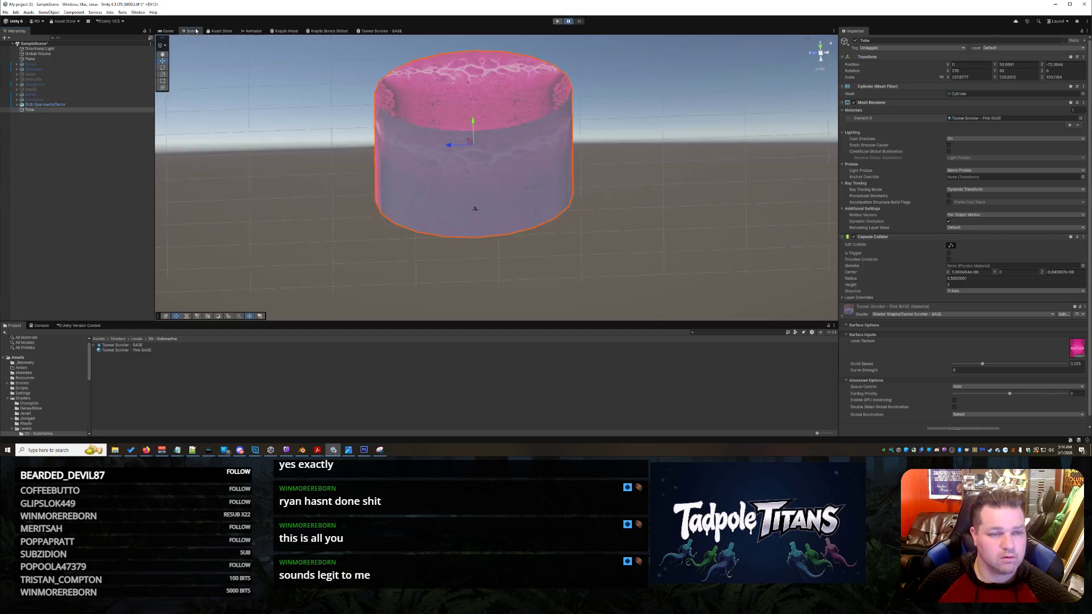
pyautogui.scroll(5, 494, 171)
pyautogui.moveTo(511, 187)
pyautogui.mouseDown()
pyautogui.moveTo(574, 188)
pyautogui.moveTo(503, 226)
pyautogui.moveTo(636, 234)
pyautogui.moveTo(434, 225)
pyautogui.moveTo(339, 193)
pyautogui.moveTo(193, 215)
pyautogui.moveTo(500, 237)
pyautogui.mouseUp()
pyautogui.scroll(2, 504, 226)
pyautogui.scroll(-8, 504, 225)
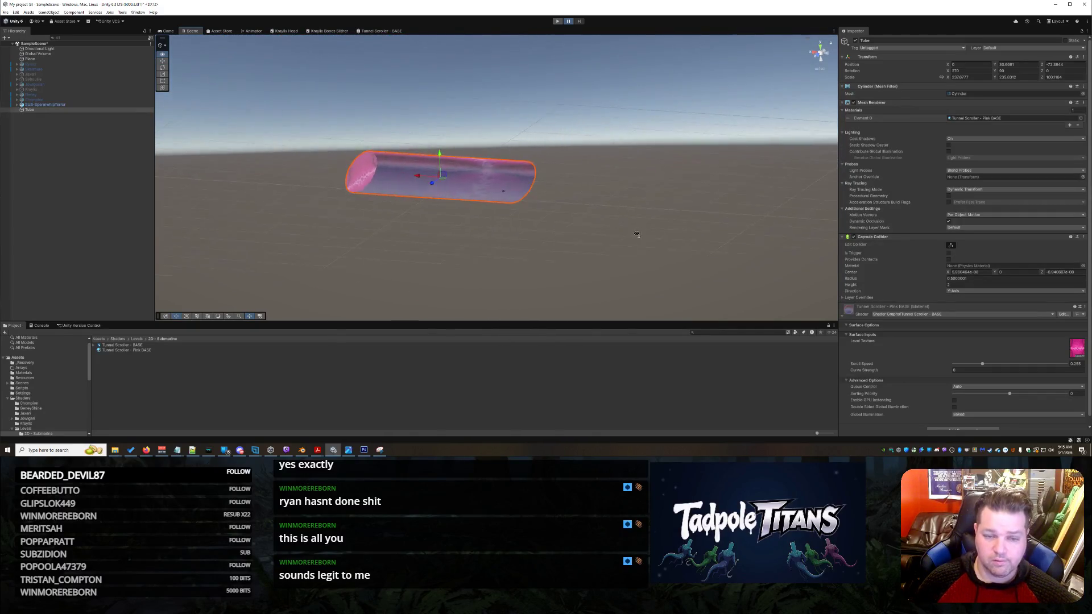
pyautogui.scroll(10, 636, 233)
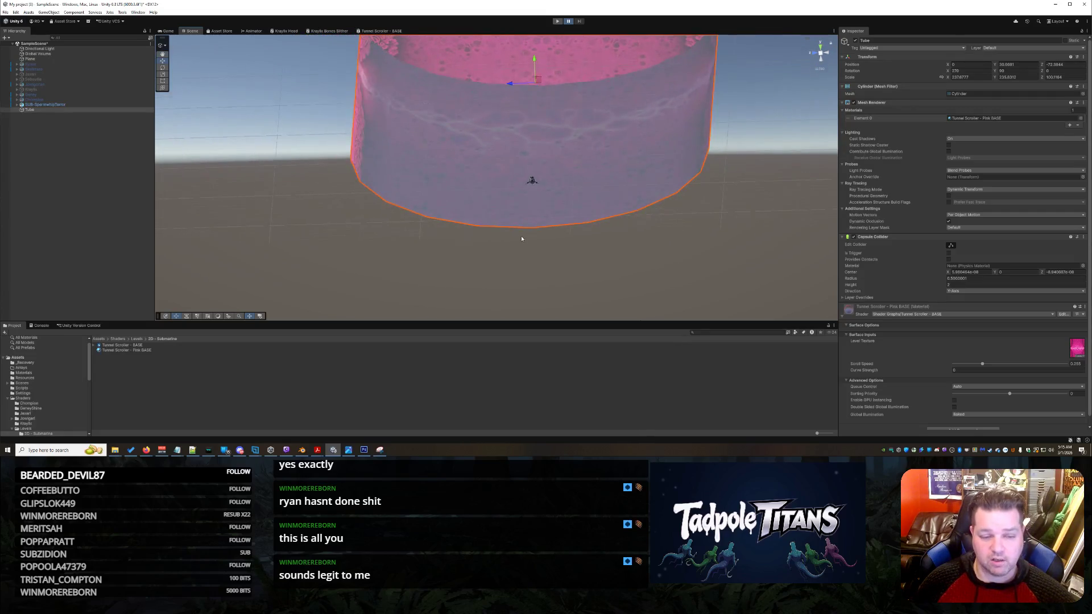
pyautogui.scroll(10, 520, 236)
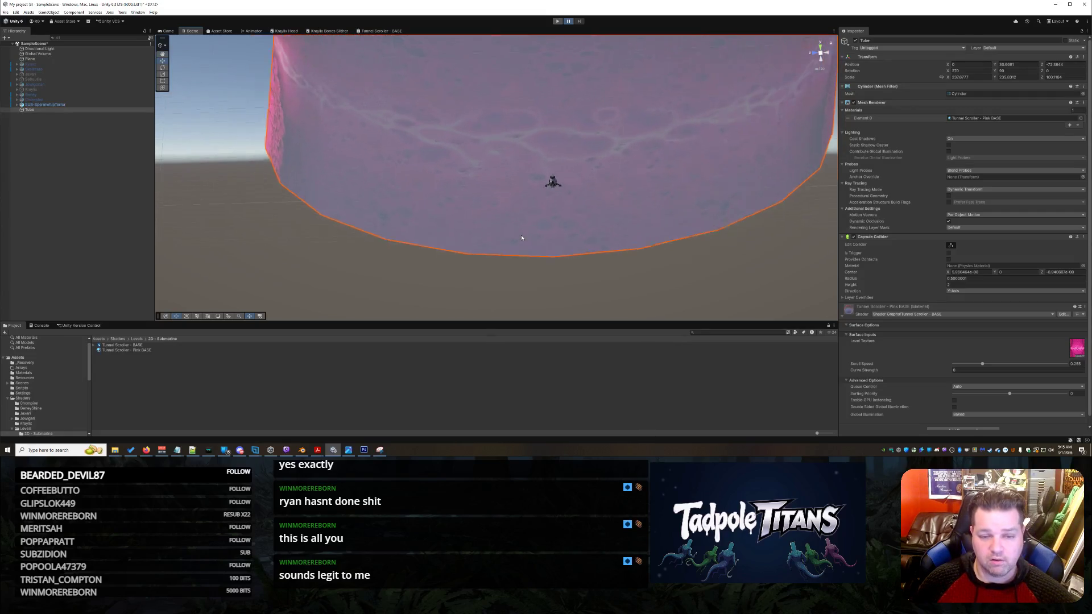
pyautogui.scroll(-10, 556, 225)
pyautogui.scroll(-5, 548, 219)
# Box-select the submarine inside the tube and orbit around the Tube.
pyautogui.rightClick(592, 196)
pyautogui.click(555, 215)
pyautogui.moveTo(634, 270); pyautogui.dragTo(401, 164)
pyautogui.moveTo(692, 235)
pyautogui.mouseDown()
pyautogui.moveTo(612, 247)
pyautogui.moveTo(632, 266)
pyautogui.moveTo(626, 224)
pyautogui.moveTo(451, 182)
pyautogui.moveTo(492, 163)
pyautogui.mouseUp()
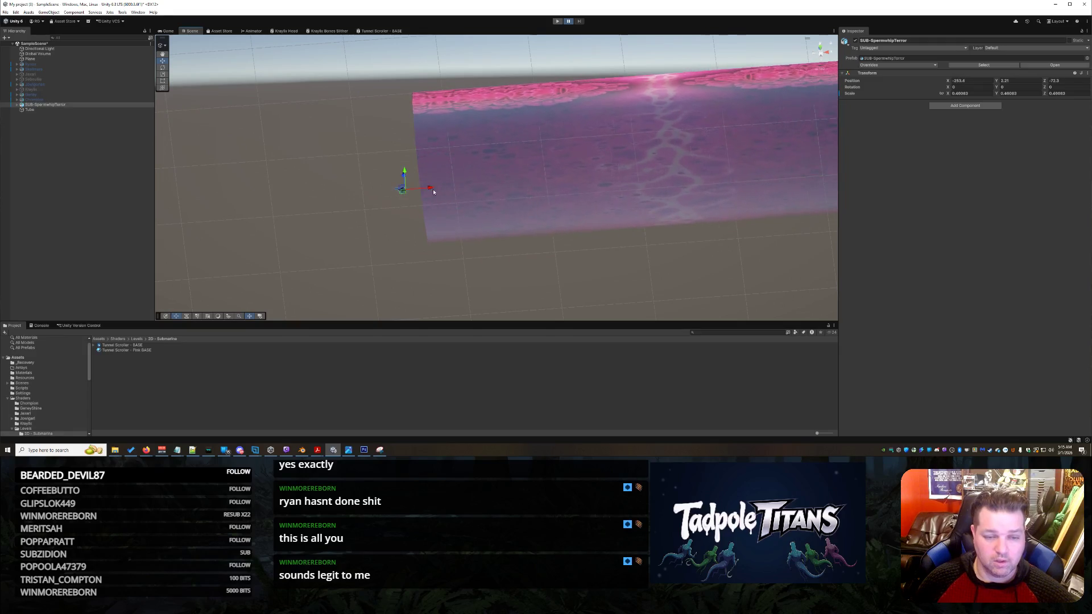
# Slide the submarine along X to about -216.3 and the Tube to about X -184.4.
pyautogui.keyDown('shift'); pyautogui.click(607, 187); pyautogui.keyUp('shift')
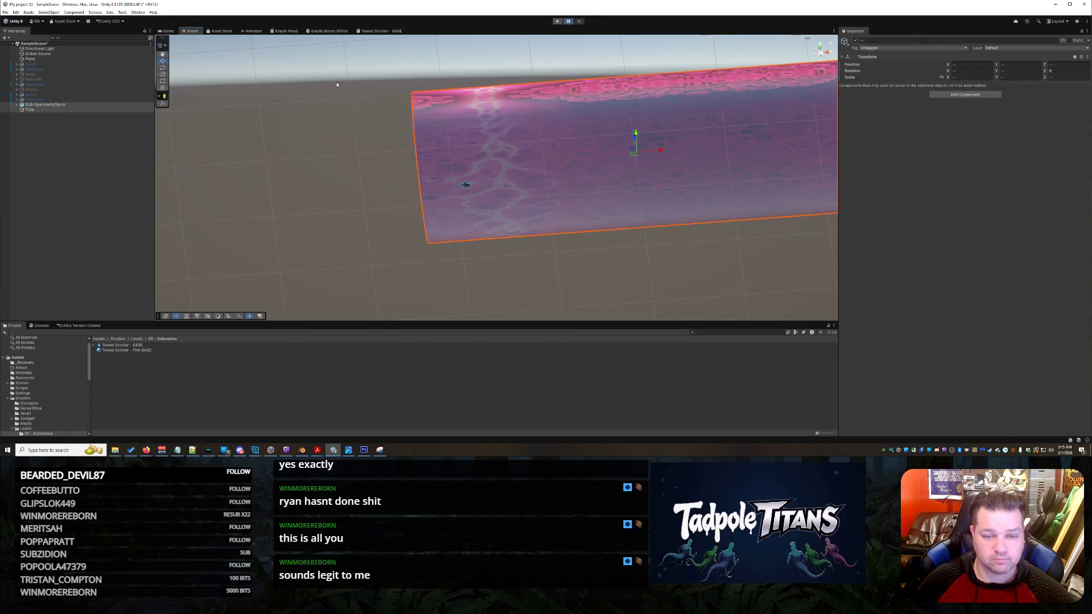
pyautogui.click(465, 185)
pyautogui.moveTo(495, 184); pyautogui.dragTo(466, 185)
pyautogui.rightClick(614, 189)
pyautogui.click(582, 172)
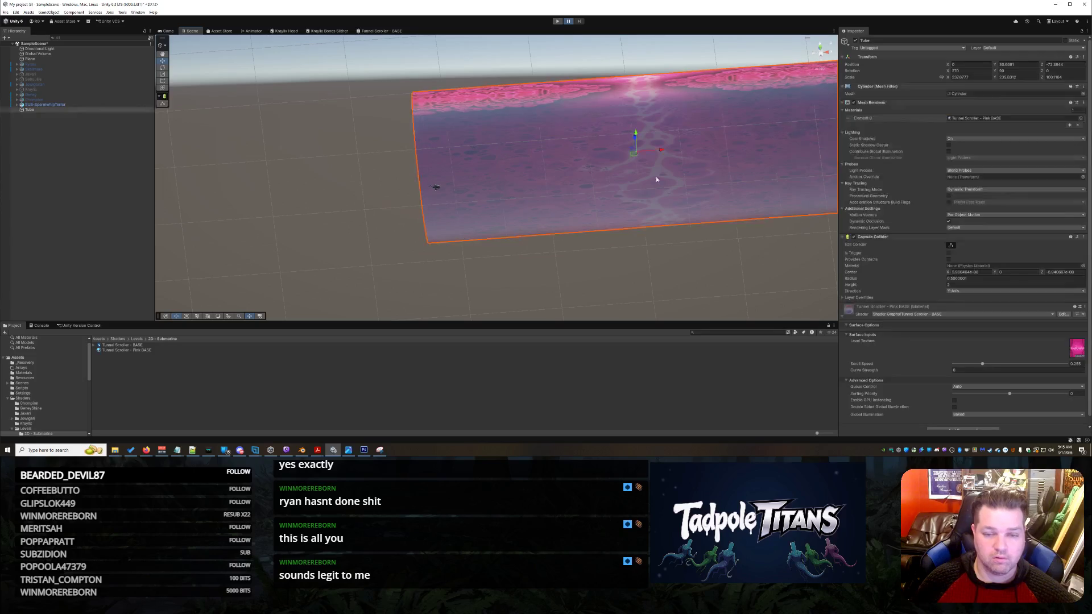
pyautogui.moveTo(661, 153); pyautogui.dragTo(492, 162)
# Pan and orbit the view to inspect the tube's edge above the ground.
pyautogui.rightClick(436, 189)
pyautogui.click(436, 189)
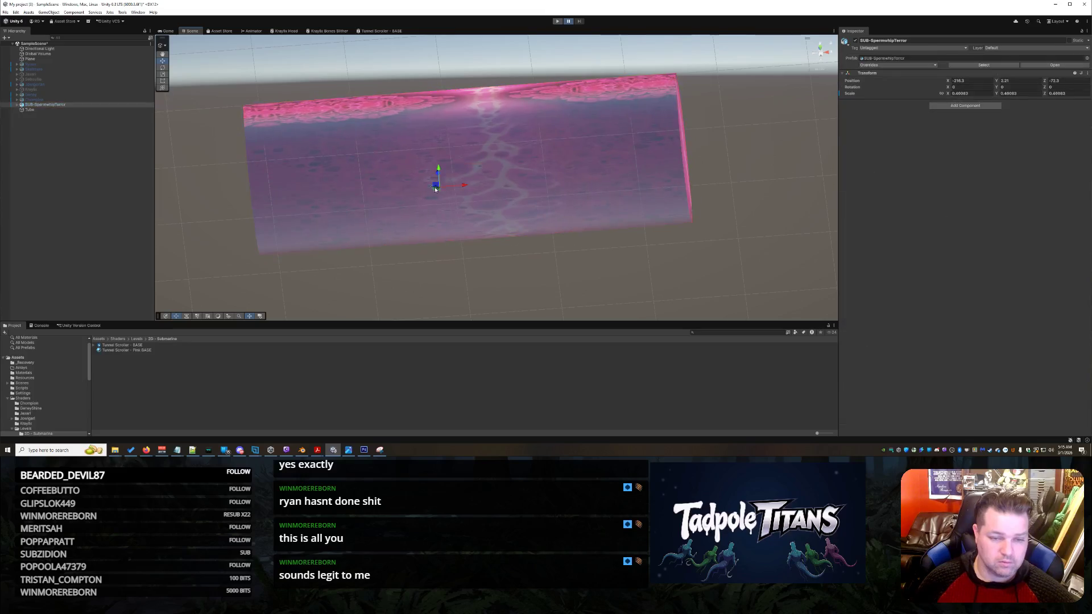
pyautogui.click(414, 249)
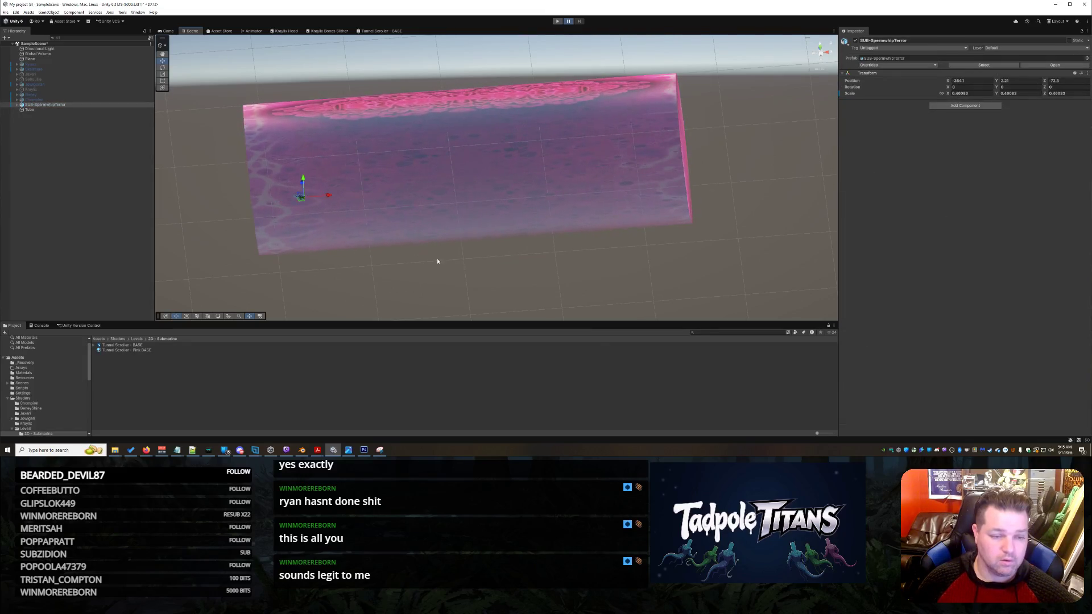
pyautogui.press('q')
pyautogui.moveTo(492, 268)
pyautogui.mouseDown()
pyautogui.moveTo(569, 250)
pyautogui.moveTo(536, 276)
pyautogui.moveTo(557, 281)
pyautogui.moveTo(569, 256)
pyautogui.moveTo(673, 215)
pyautogui.moveTo(718, 342)
pyautogui.mouseUp()
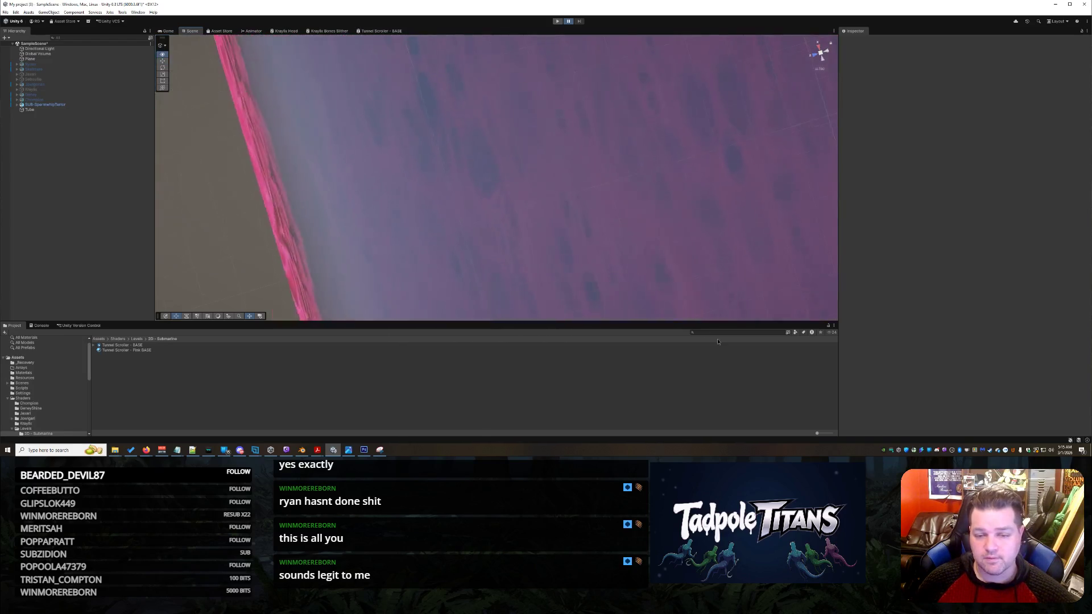
pyautogui.moveTo(699, 286)
pyautogui.mouseDown()
pyautogui.moveTo(653, 297)
pyautogui.moveTo(619, 181)
pyautogui.moveTo(617, 121)
pyautogui.moveTo(600, 161)
pyautogui.moveTo(617, 215)
pyautogui.moveTo(605, 156)
pyautogui.moveTo(591, 173)
pyautogui.mouseUp()
pyautogui.moveTo(615, 223)
pyautogui.mouseDown()
pyautogui.moveTo(637, 211)
pyautogui.moveTo(614, 207)
pyautogui.moveTo(651, 217)
pyautogui.moveTo(514, 190)
pyautogui.moveTo(543, 149)
pyautogui.moveTo(619, 171)
pyautogui.moveTo(657, 227)
pyautogui.moveTo(600, 210)
pyautogui.moveTo(624, 213)
pyautogui.moveTo(614, 207)
pyautogui.moveTo(541, 204)
pyautogui.moveTo(756, 208)
pyautogui.moveTo(629, 195)
pyautogui.moveTo(615, 217)
pyautogui.mouseUp()
# Negate the Tube's Scale X to -237.6777 so its texture flips direction.
pyautogui.scroll(-5, 618, 220)
pyautogui.click(575, 194)
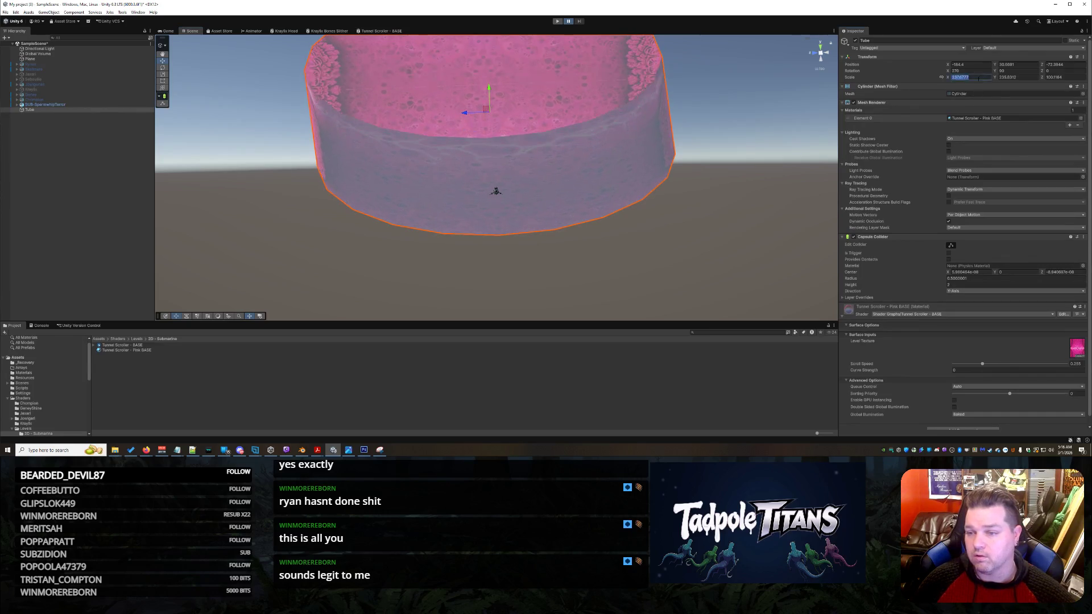
pyautogui.press('Home')
pyautogui.write('-')
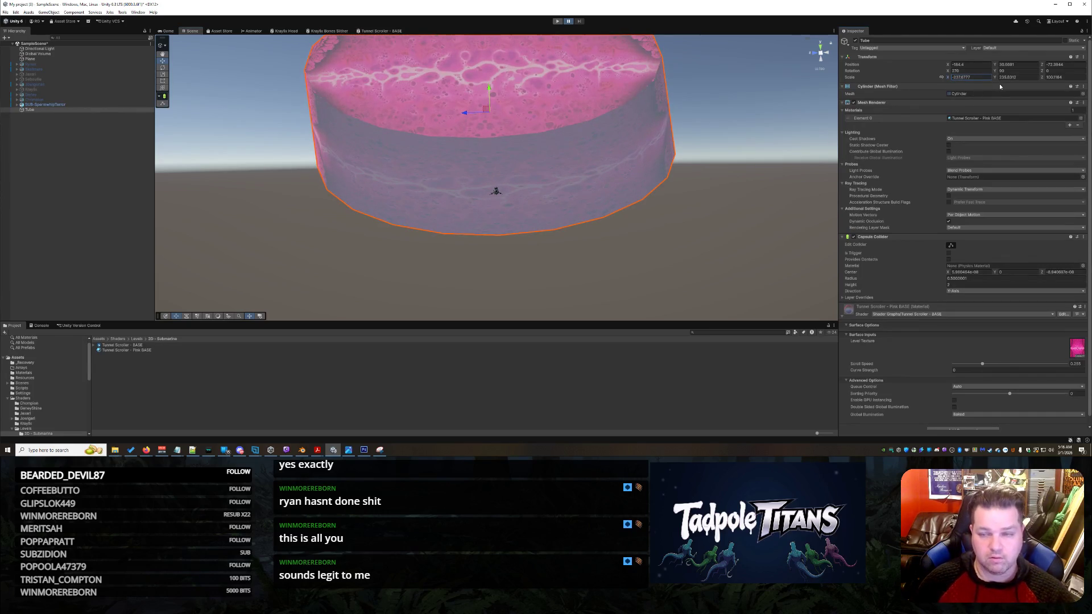
pyautogui.click(1024, 76)
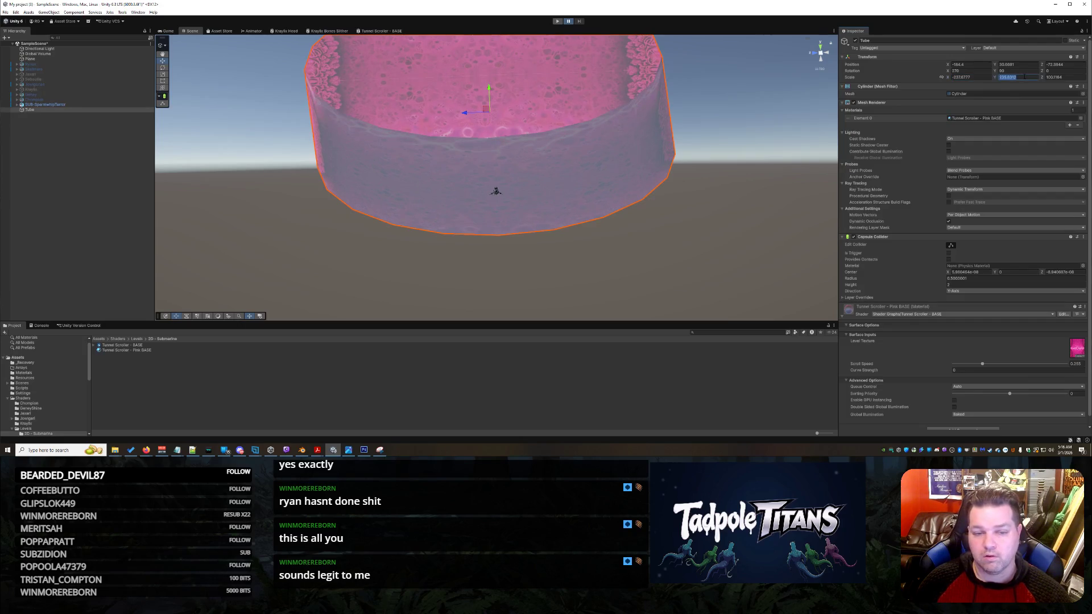
# Orbit the Scene view to see the submarine against the mirrored pink tube.
pyautogui.rightClick(606, 237)
pyautogui.click(546, 236)
pyautogui.scroll(5, 549, 239)
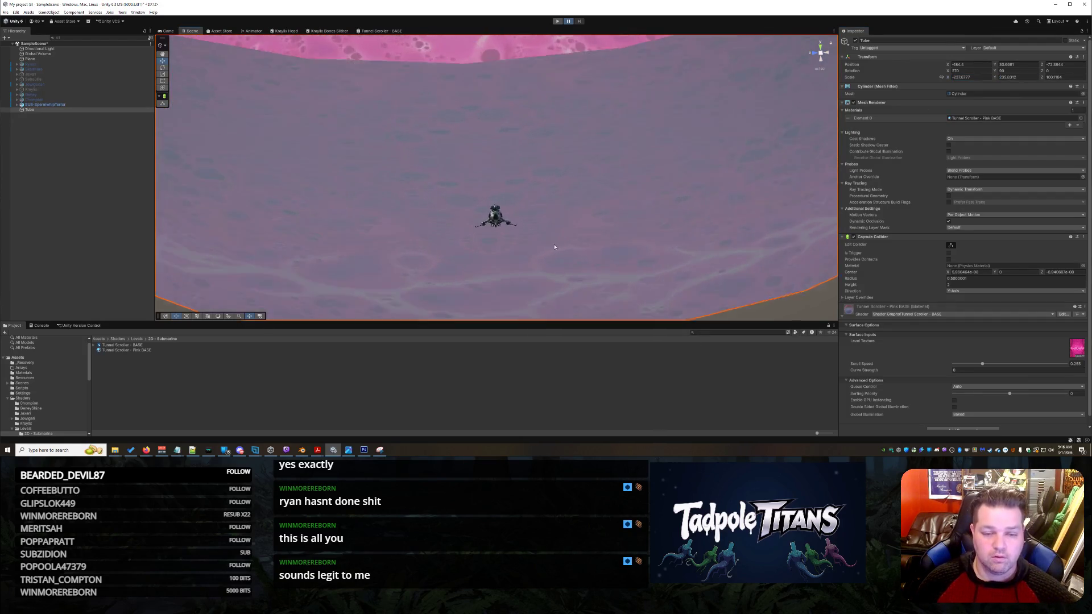
pyautogui.scroll(3, 556, 247)
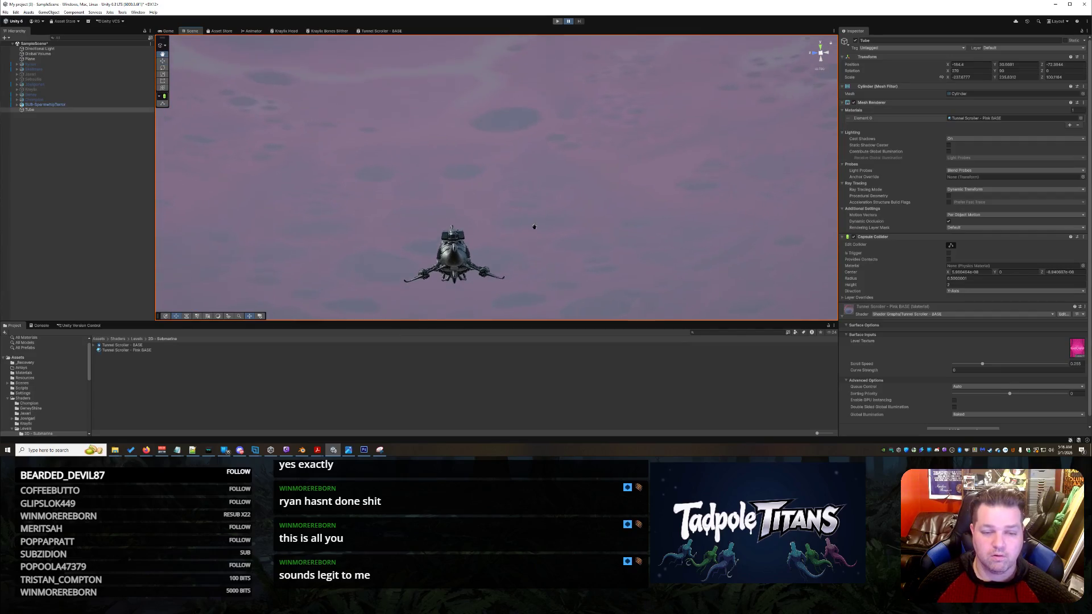
pyautogui.moveTo(612, 239)
pyautogui.mouseDown()
pyautogui.moveTo(519, 214)
pyautogui.moveTo(670, 237)
pyautogui.moveTo(624, 268)
pyautogui.moveTo(645, 227)
pyautogui.moveTo(606, 212)
pyautogui.moveTo(613, 204)
pyautogui.moveTo(641, 237)
pyautogui.moveTo(626, 261)
pyautogui.mouseUp()
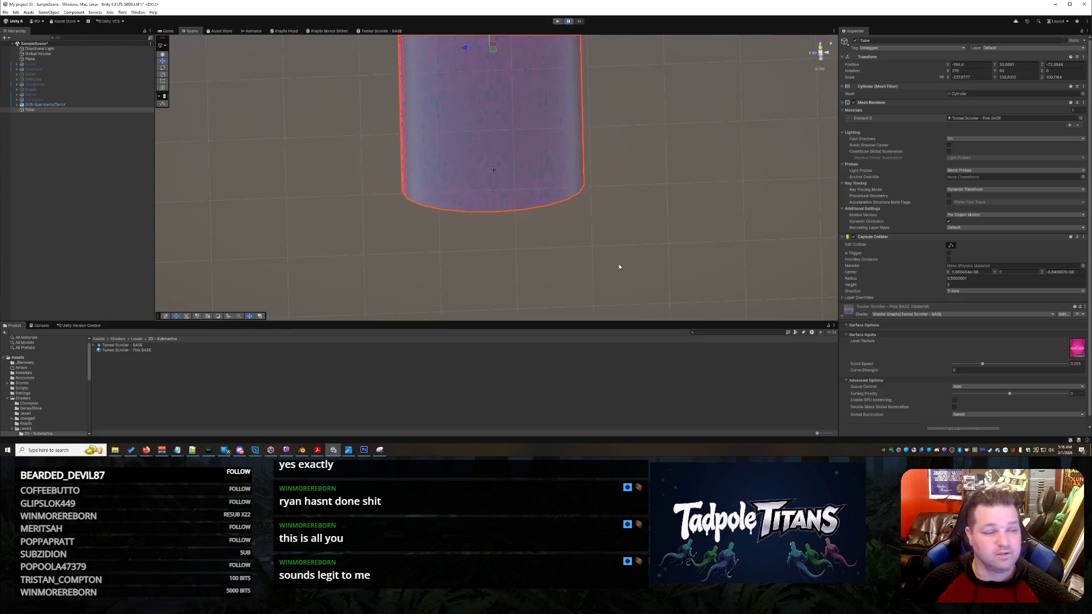
# Drag the Tube along its blue Z arrow until Position Z reads about -70.6.
pyautogui.scroll(-2, 581, 156)
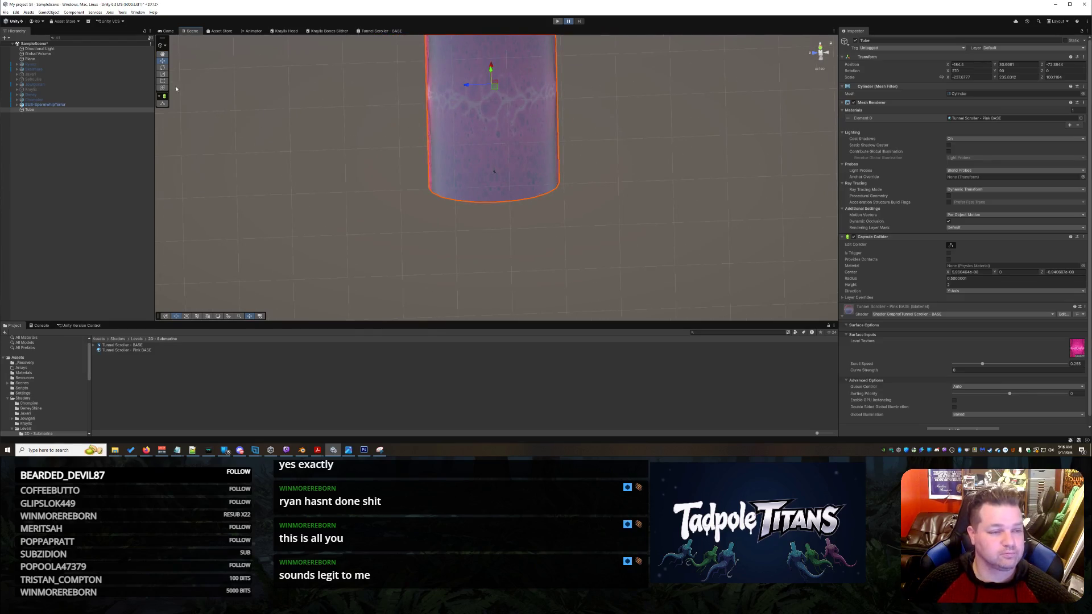
pyautogui.scroll(-3, 588, 95)
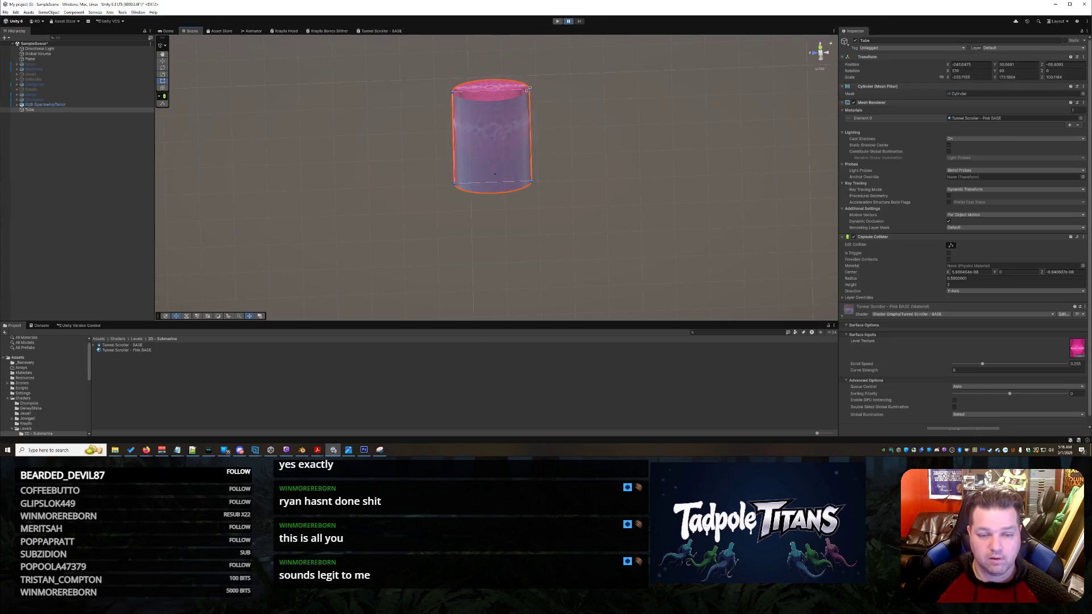
pyautogui.click(549, 209)
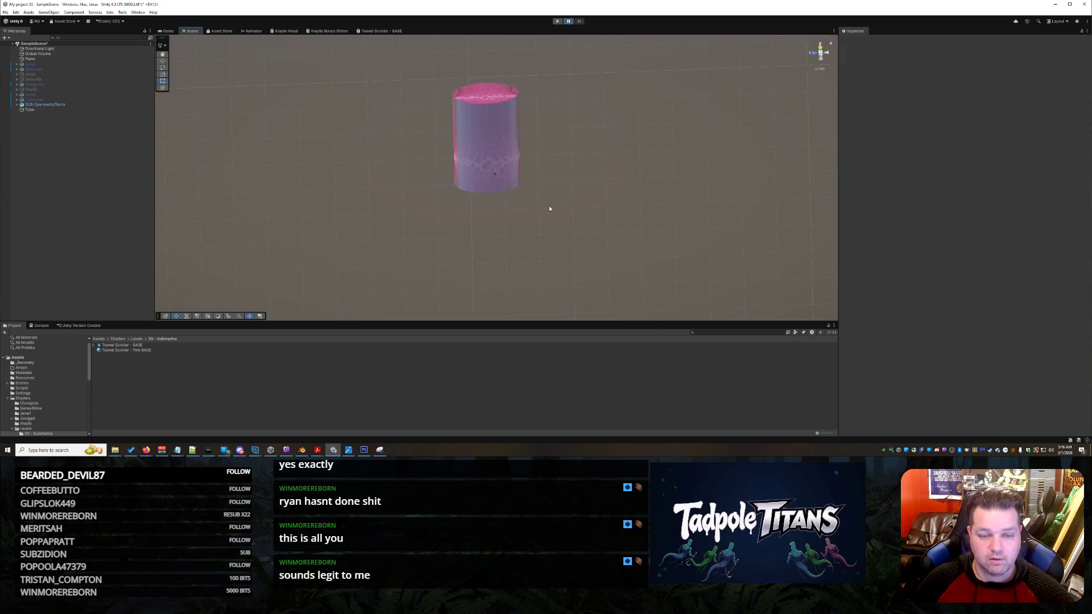
pyautogui.click(498, 139)
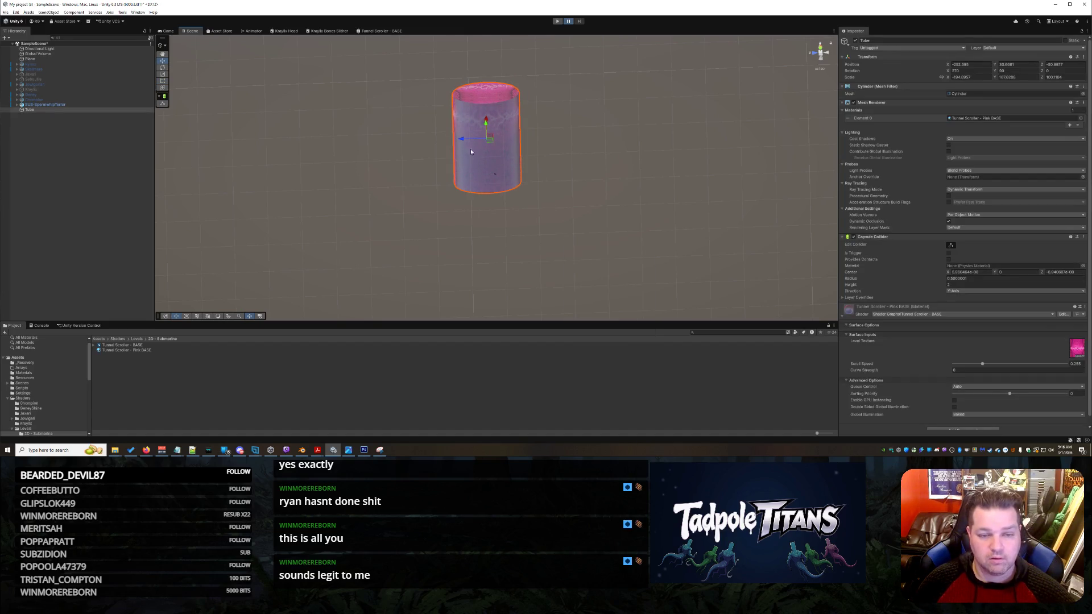
pyautogui.rightClick(461, 139)
pyautogui.click(461, 134)
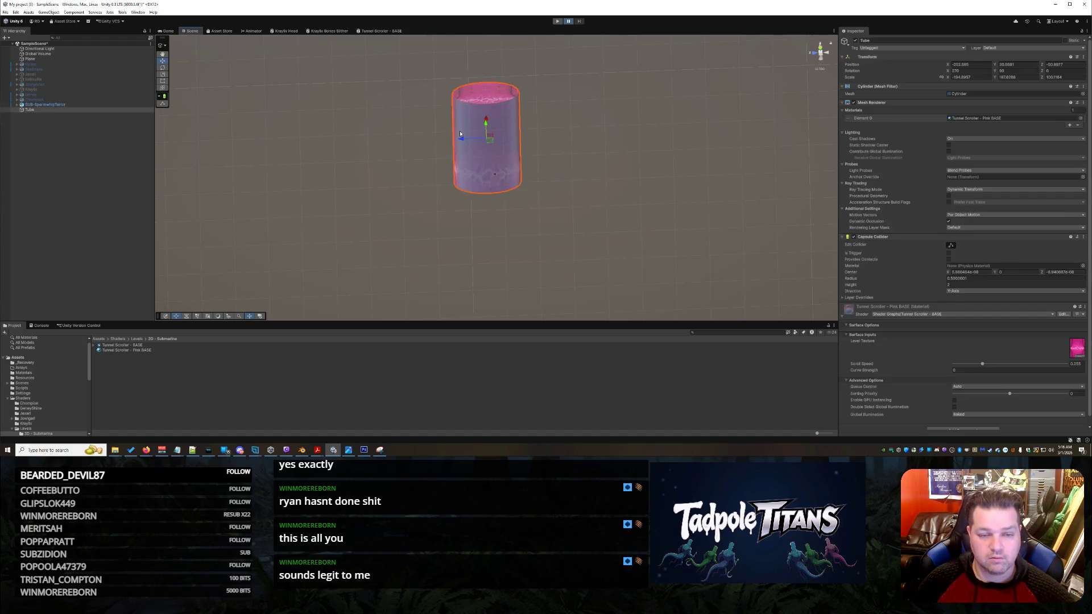
pyautogui.moveTo(460, 142); pyautogui.dragTo(468, 141)
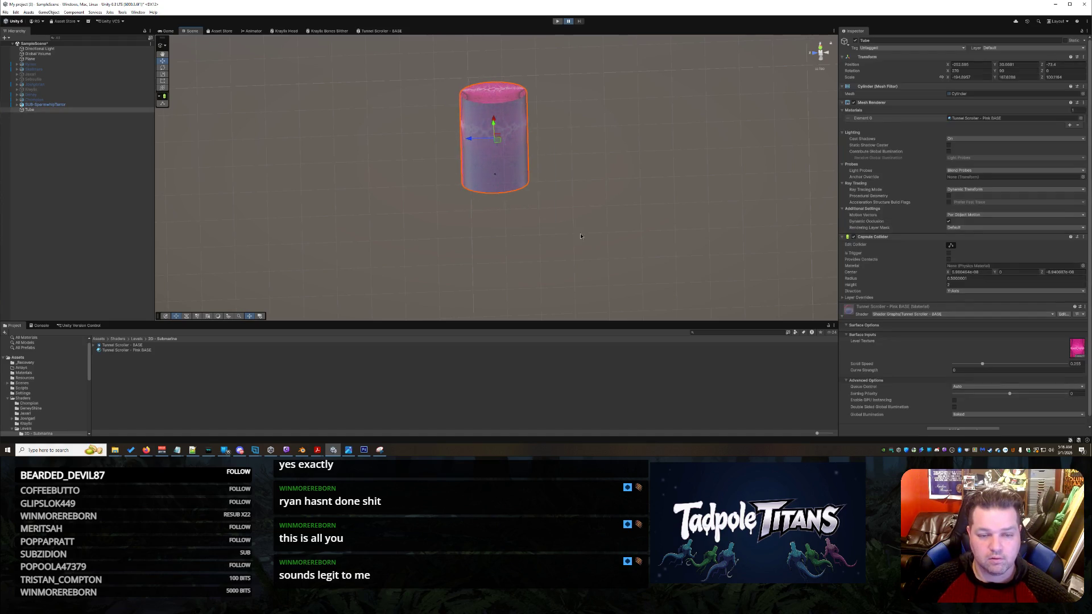
pyautogui.click(565, 247)
pyautogui.scroll(10, 564, 250)
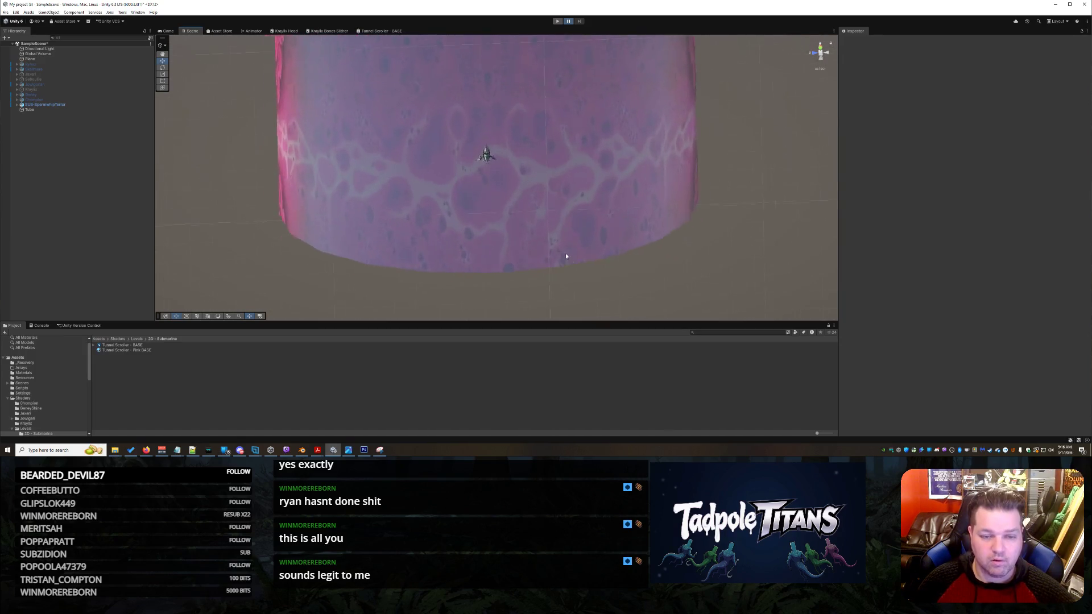
pyautogui.scroll(8, 565, 254)
pyautogui.moveTo(564, 192)
pyautogui.mouseDown()
pyautogui.moveTo(653, 163)
pyautogui.moveTo(630, 174)
pyautogui.moveTo(529, 169)
pyautogui.moveTo(578, 182)
pyautogui.moveTo(580, 222)
pyautogui.moveTo(573, 199)
pyautogui.moveTo(504, 196)
pyautogui.moveTo(621, 176)
pyautogui.mouseUp()
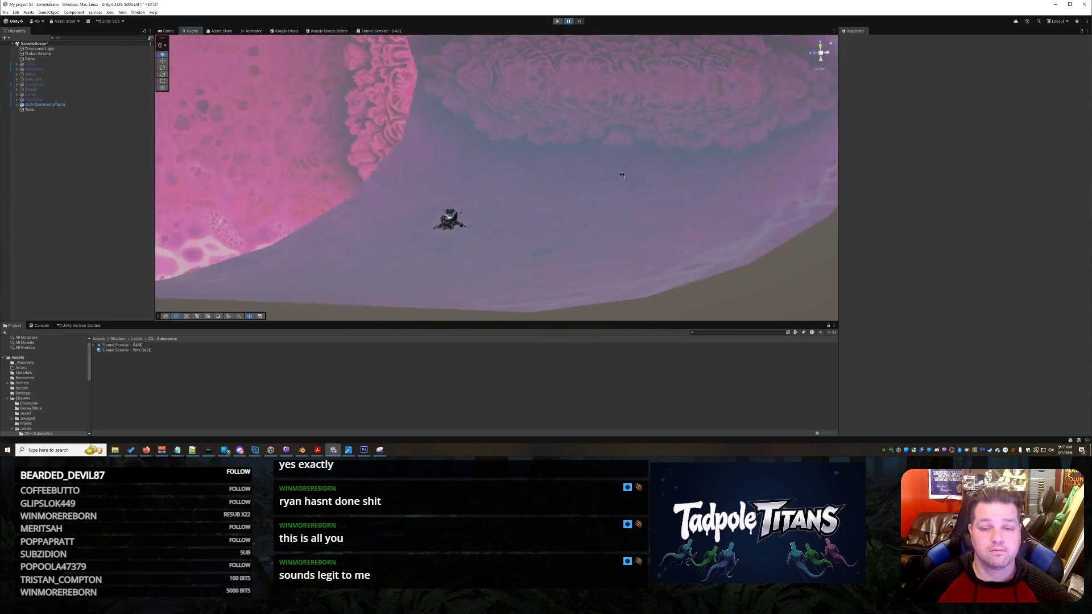
pyautogui.moveTo(615, 173)
pyautogui.mouseDown()
pyautogui.moveTo(571, 185)
pyautogui.moveTo(681, 216)
pyautogui.moveTo(511, 232)
pyautogui.moveTo(646, 239)
pyautogui.moveTo(688, 212)
pyautogui.moveTo(759, 211)
pyautogui.moveTo(680, 221)
pyautogui.mouseUp()
pyautogui.scroll(-10, 581, 183)
pyautogui.scroll(5, 646, 239)
pyautogui.scroll(10, 646, 240)
pyautogui.scroll(-5, 690, 227)
pyautogui.rightClick(690, 227)
pyautogui.click(646, 236)
pyautogui.moveTo(702, 225)
pyautogui.mouseDown()
pyautogui.moveTo(771, 240)
pyautogui.moveTo(639, 222)
pyautogui.moveTo(705, 229)
pyautogui.moveTo(696, 217)
pyautogui.mouseUp()
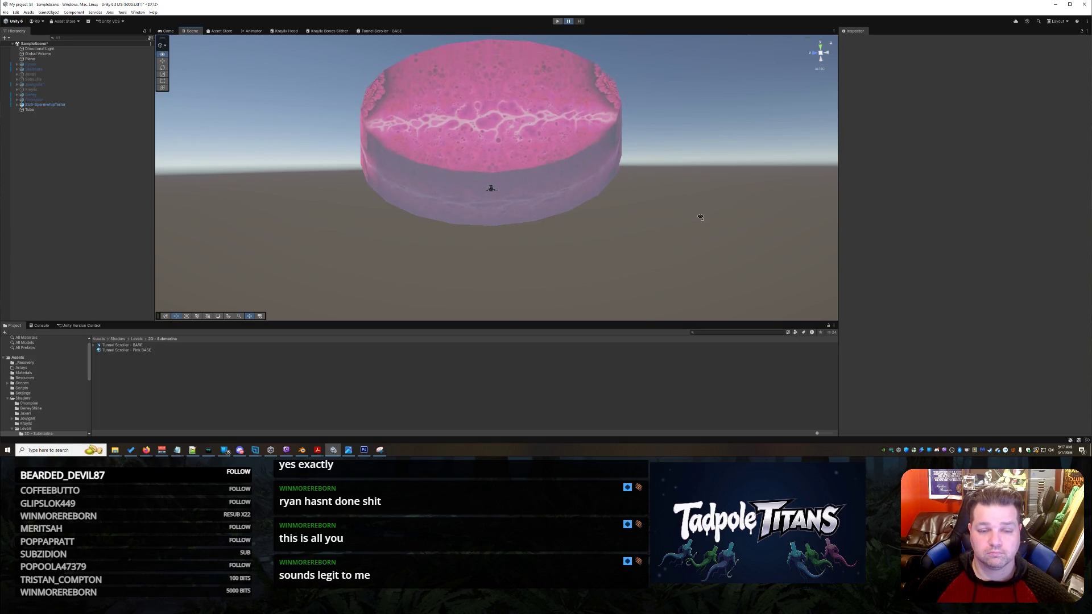
pyautogui.moveTo(700, 217)
pyautogui.mouseDown()
pyautogui.moveTo(702, 239)
pyautogui.moveTo(986, 127)
pyautogui.moveTo(137, 195)
pyautogui.moveTo(274, 245)
pyautogui.moveTo(230, 227)
pyautogui.moveTo(382, 175)
pyautogui.moveTo(348, 186)
pyautogui.moveTo(429, 194)
pyautogui.moveTo(422, 266)
pyautogui.moveTo(455, 266)
pyautogui.moveTo(557, 183)
pyautogui.moveTo(350, 152)
pyautogui.moveTo(410, 285)
pyautogui.moveTo(429, 207)
pyautogui.moveTo(489, 182)
pyautogui.mouseUp()
pyautogui.scroll(10, 702, 239)
pyautogui.scroll(5, 512, 176)
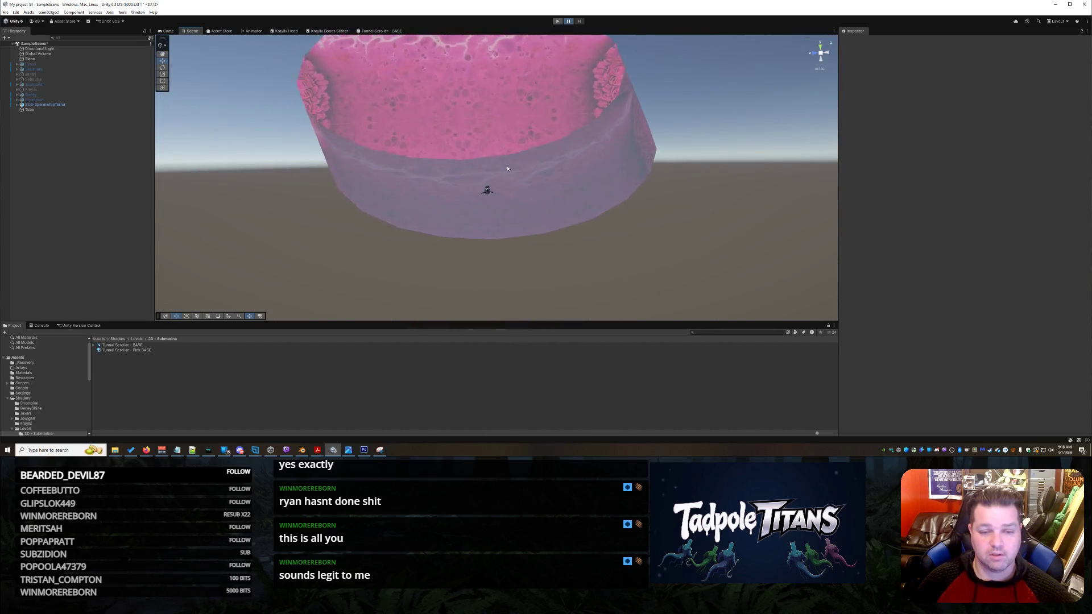
# Make the Tube's Scale Y about -167.6 and its Scale Z -100.1164.
pyautogui.click(542, 170)
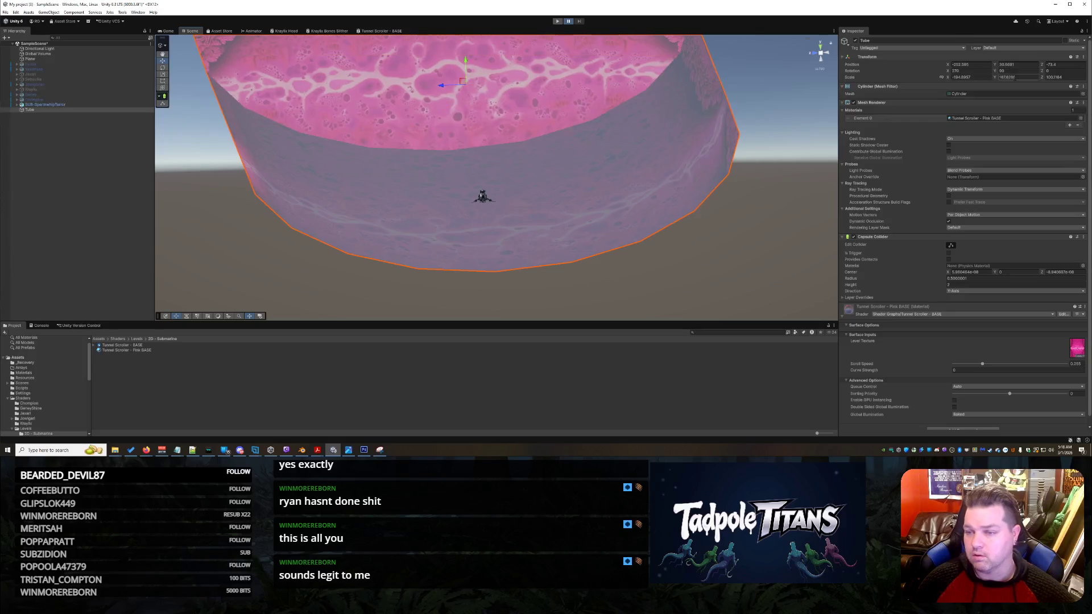
pyautogui.click(1016, 77)
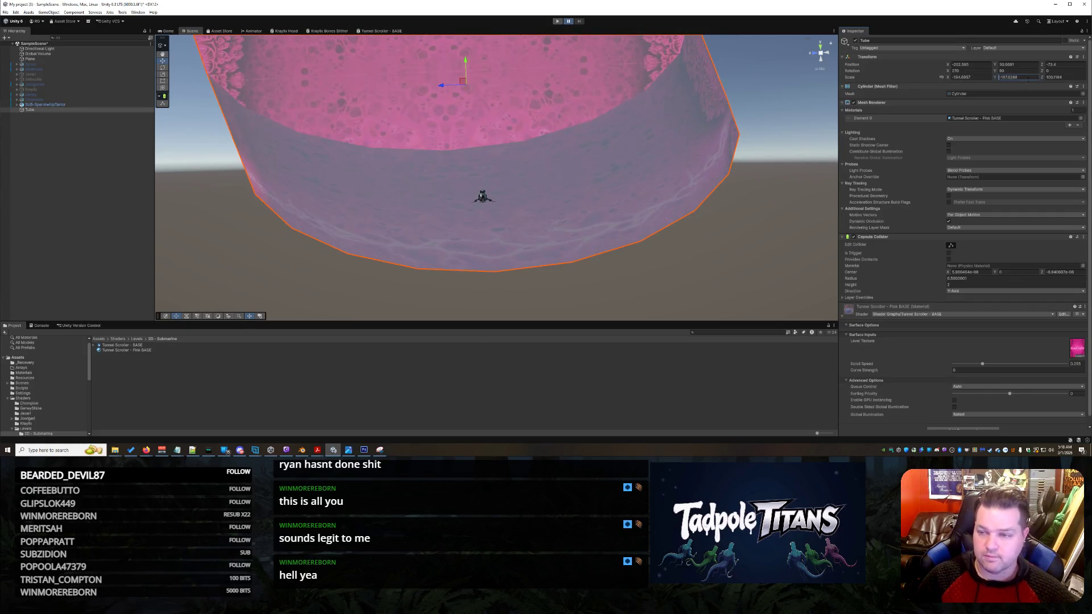
pyautogui.click(967, 77)
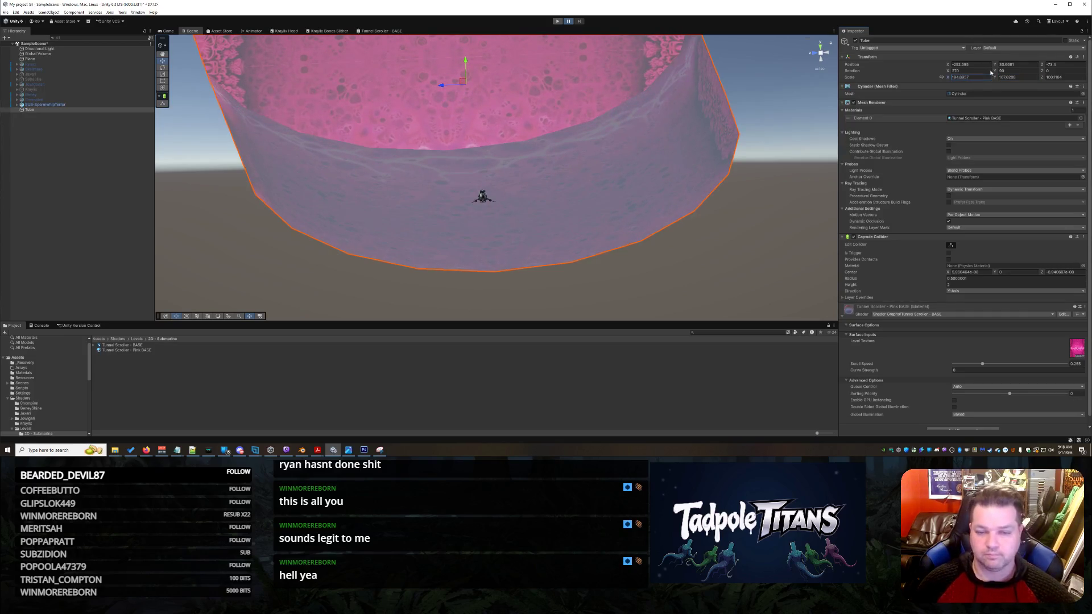
pyautogui.write('-')
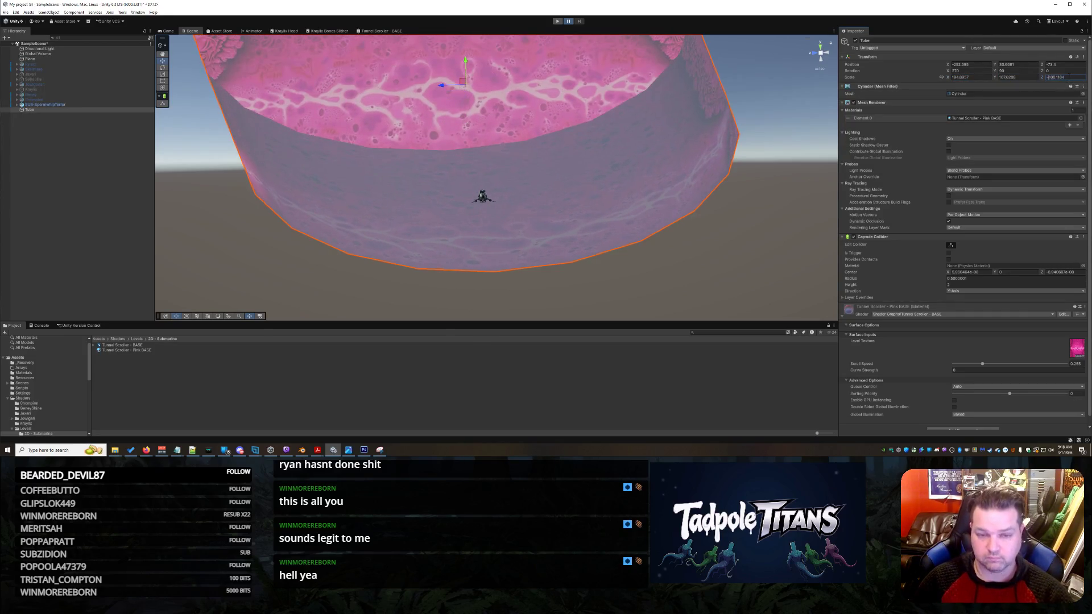
pyautogui.press('BackSpace')
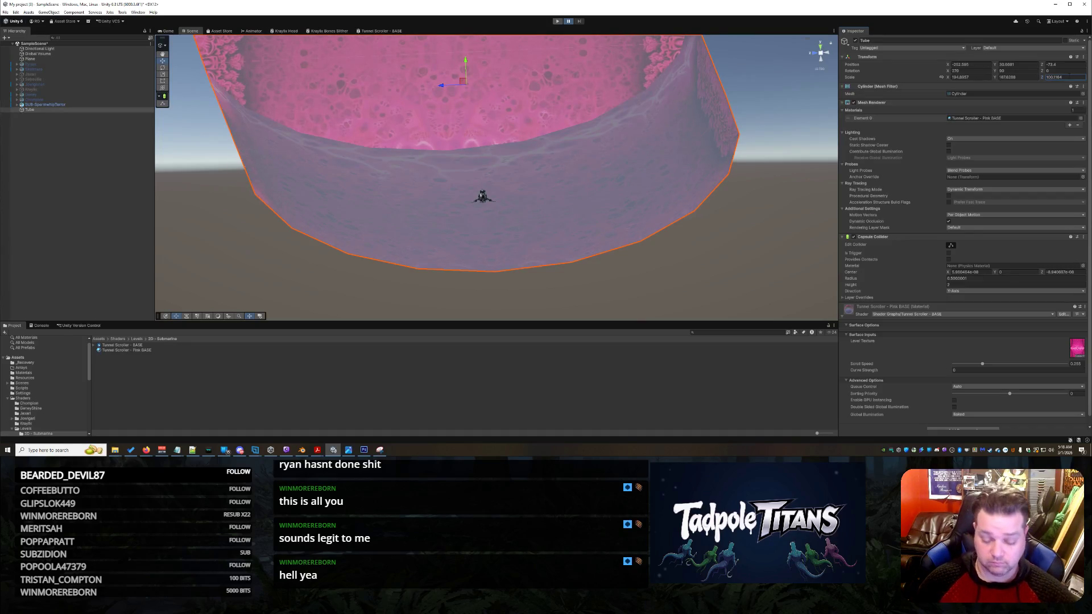
pyautogui.write('-')
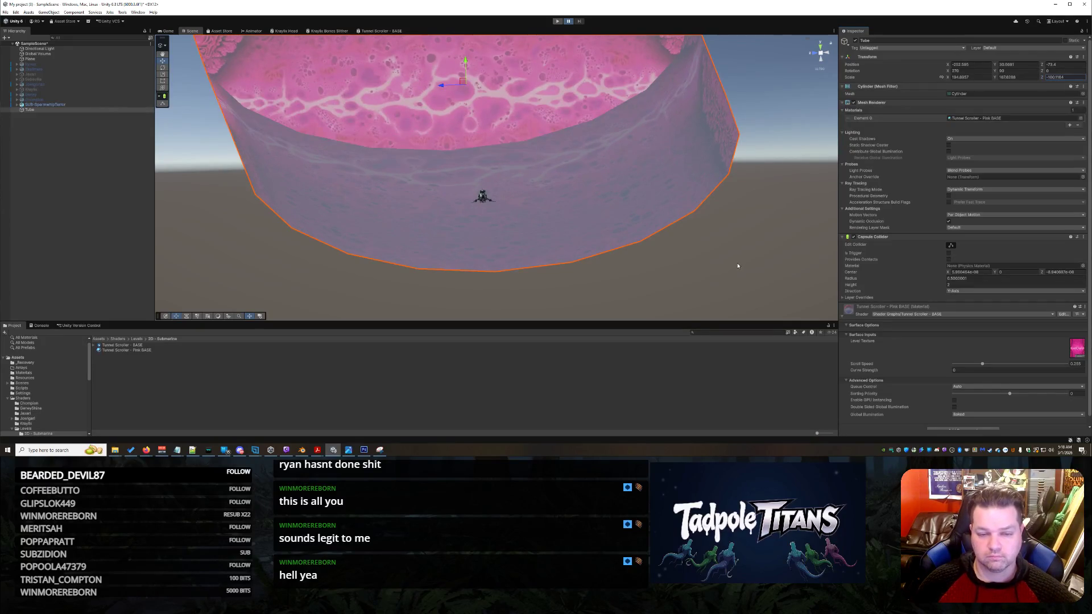
pyautogui.moveTo(754, 273)
pyautogui.mouseDown()
pyautogui.moveTo(687, 263)
pyautogui.moveTo(844, 270)
pyautogui.moveTo(674, 262)
pyautogui.moveTo(709, 250)
pyautogui.moveTo(679, 254)
pyautogui.moveTo(689, 261)
pyautogui.moveTo(649, 243)
pyautogui.mouseUp()
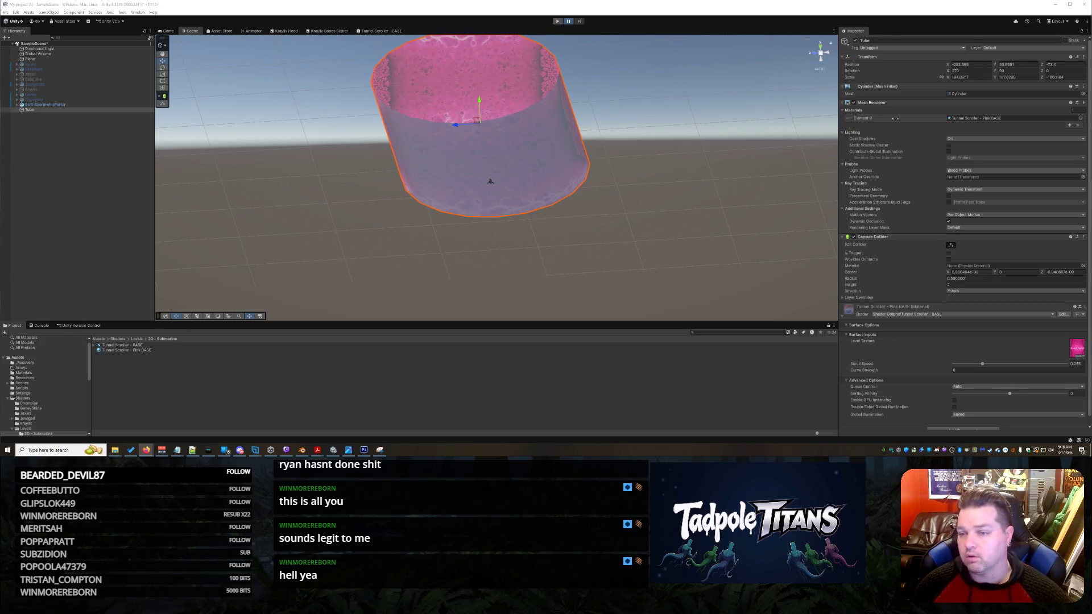
pyautogui.click(1002, 70)
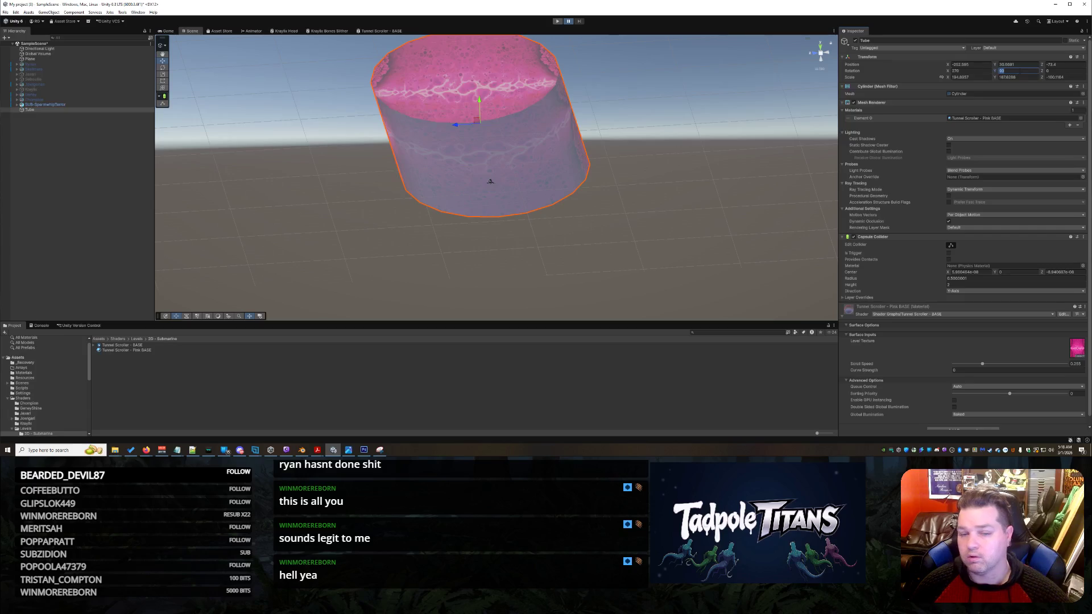
pyautogui.write('270')
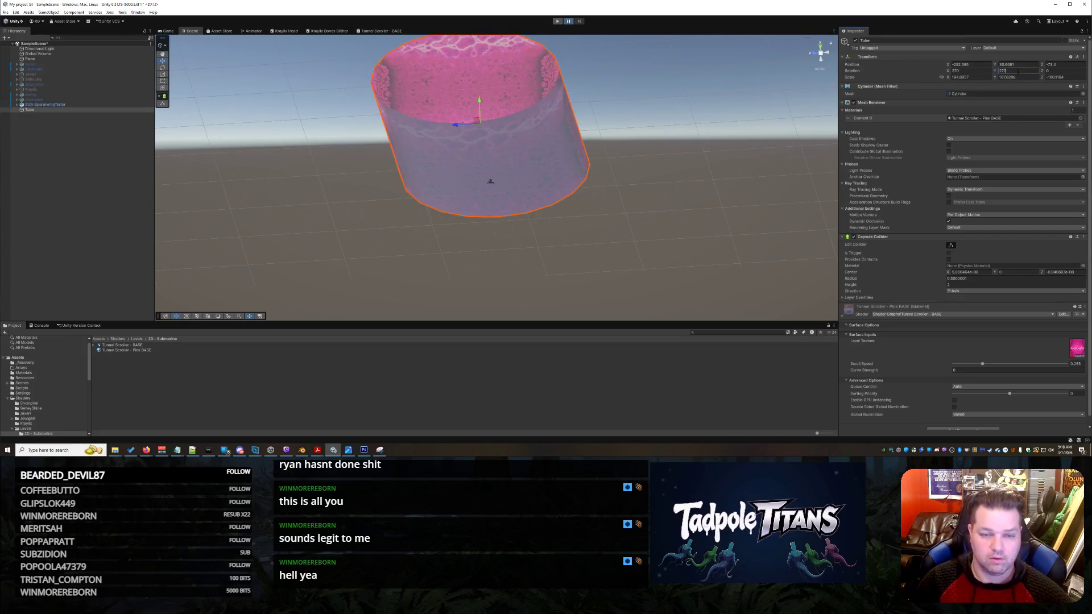
pyautogui.moveTo(658, 288); pyautogui.dragTo(644, 254)
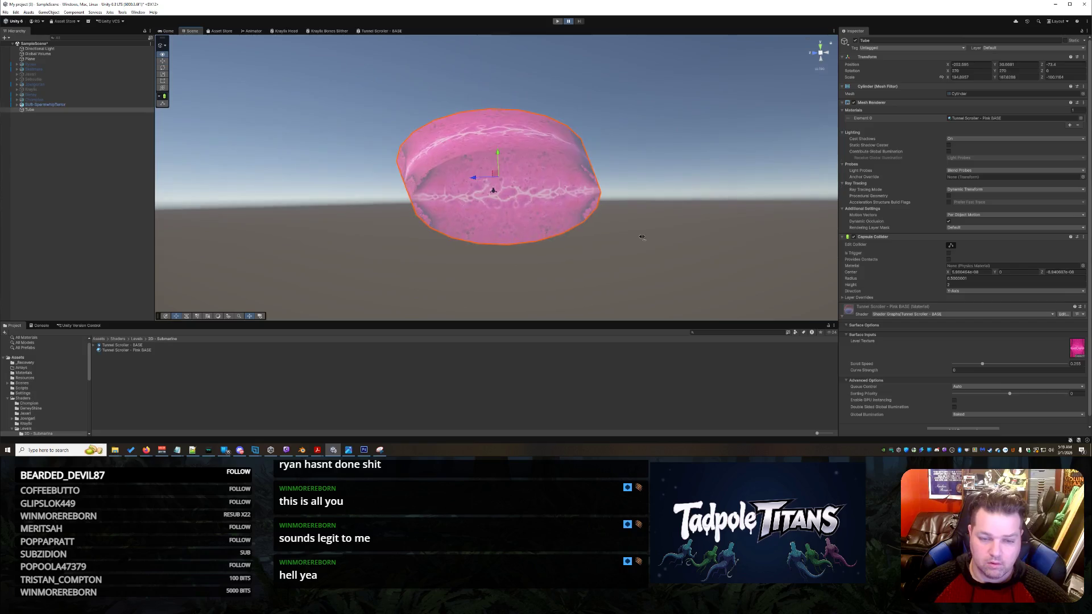
pyautogui.scroll(5, 644, 253)
pyautogui.moveTo(708, 242)
pyautogui.mouseDown()
pyautogui.moveTo(689, 233)
pyautogui.moveTo(710, 236)
pyautogui.moveTo(719, 254)
pyautogui.mouseUp()
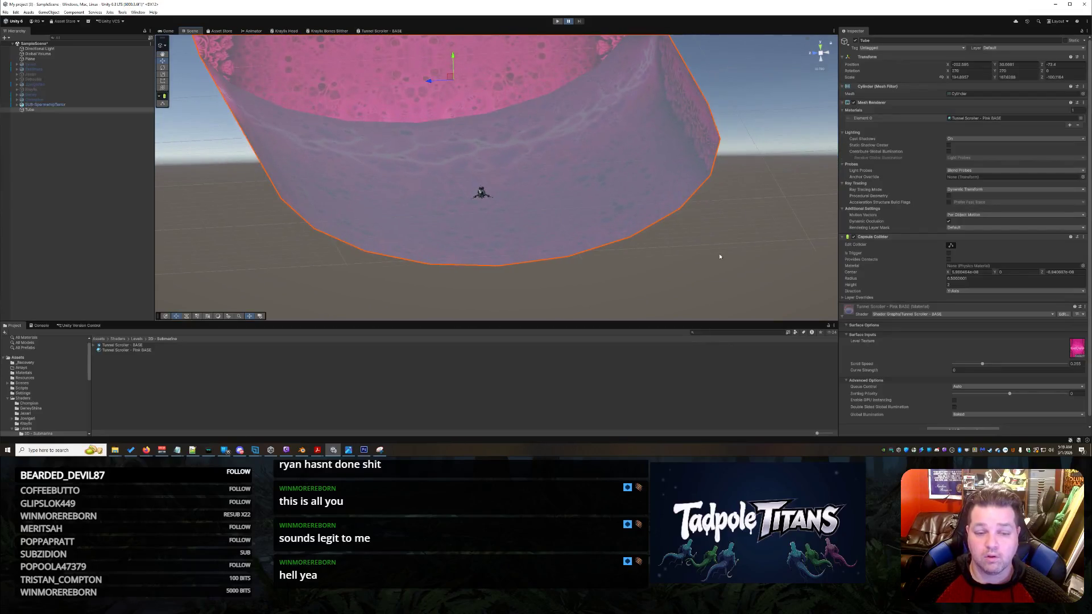
pyautogui.click(1020, 70)
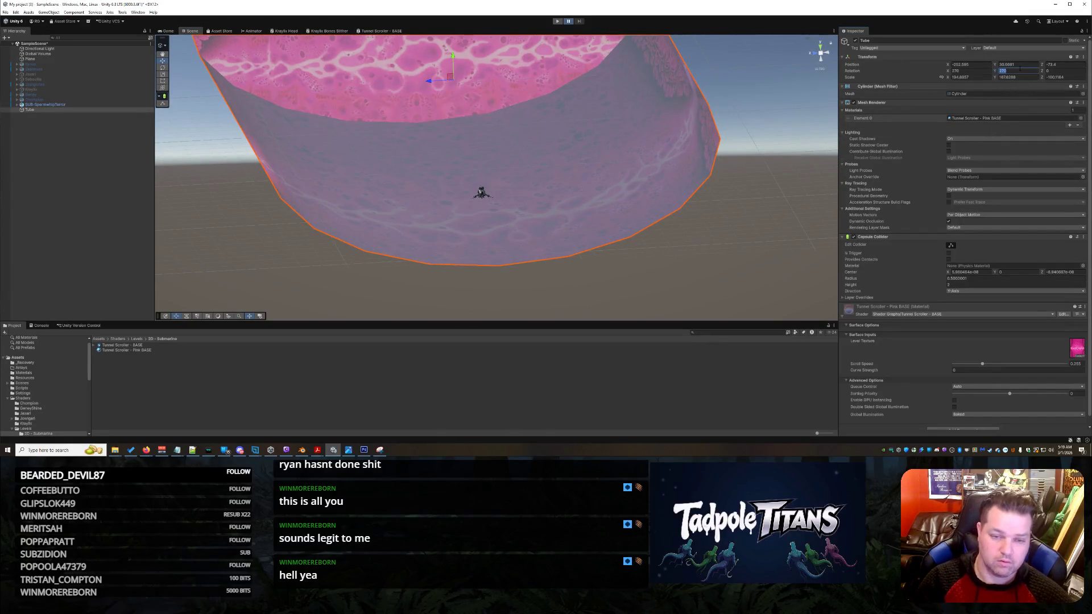
pyautogui.write('90')
pyautogui.moveTo(742, 269)
pyautogui.mouseDown()
pyautogui.moveTo(662, 248)
pyautogui.moveTo(708, 261)
pyautogui.moveTo(685, 256)
pyautogui.mouseUp()
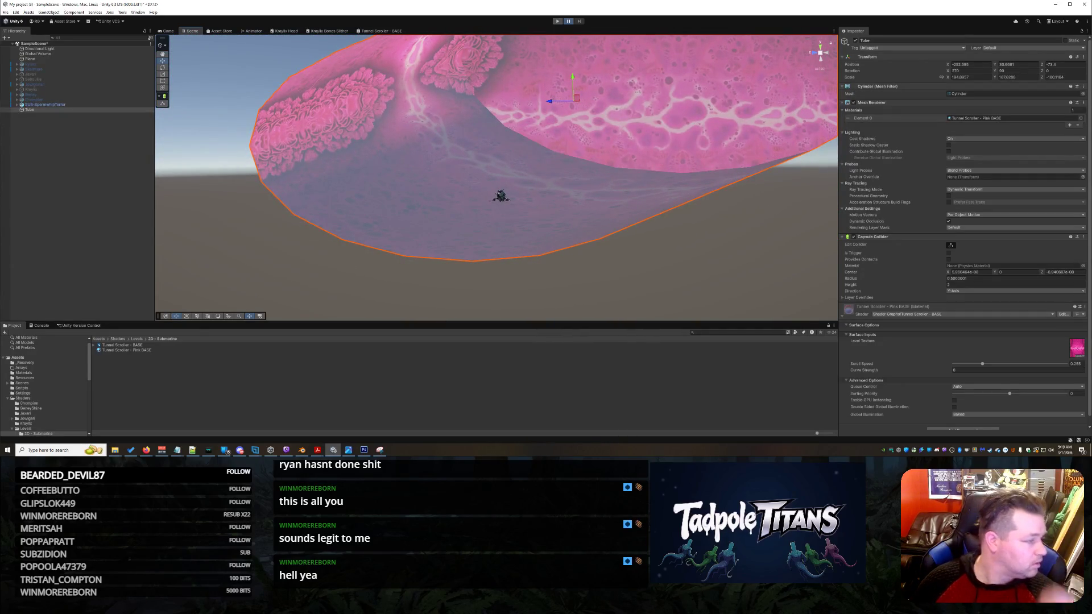
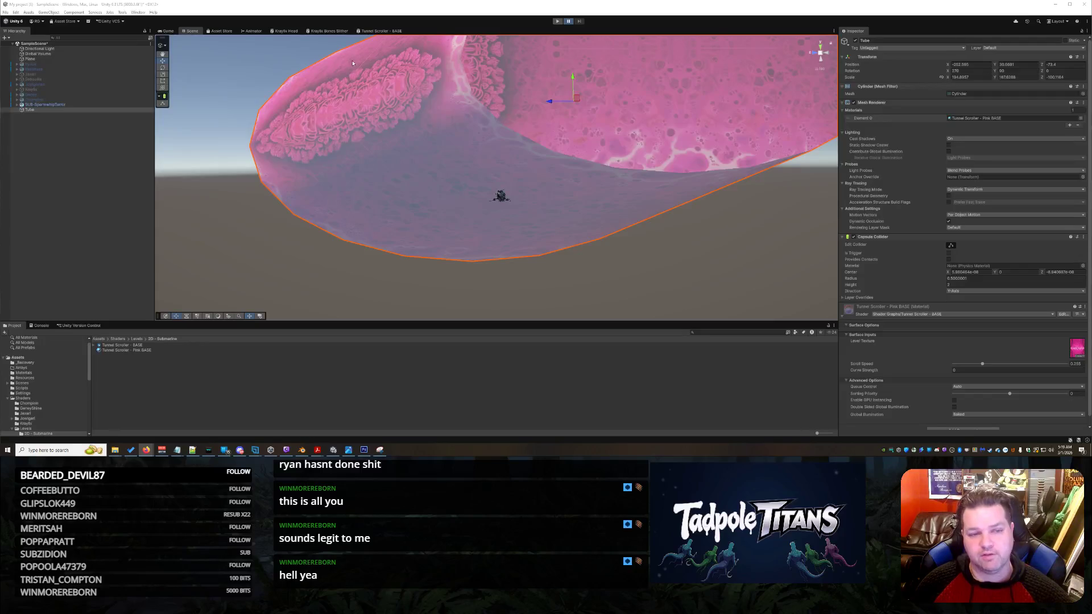
# Close the Kraylix Bones Slither and Kraylix Head tabs so only Tunnel Scroller - BASE remains.
pyautogui.click(379, 32)
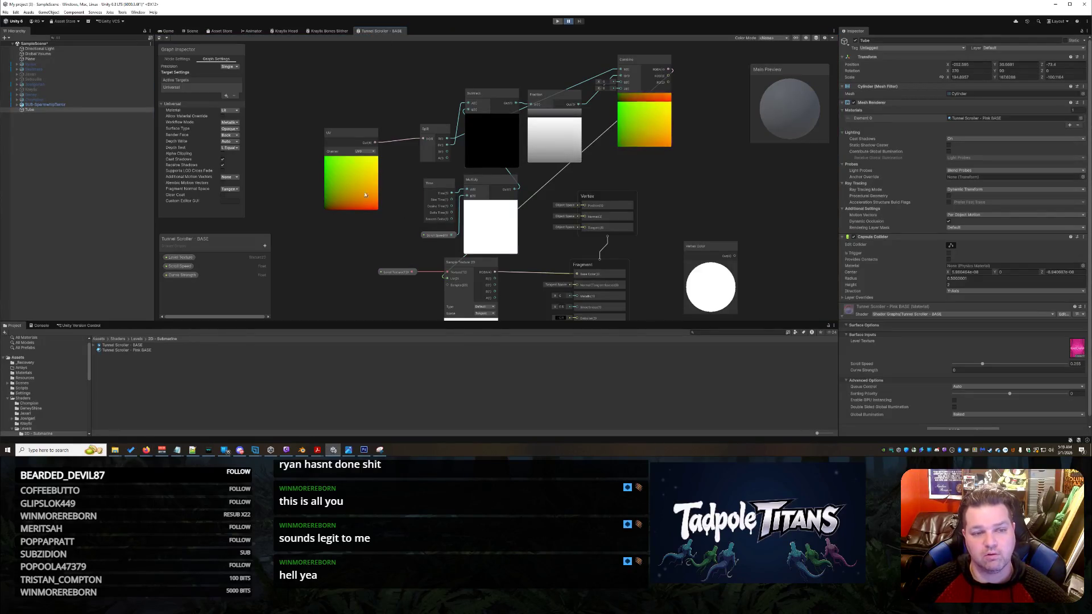
pyautogui.click(342, 31)
pyautogui.rightClick(345, 32)
pyautogui.click(363, 42)
pyautogui.rightClick(287, 33)
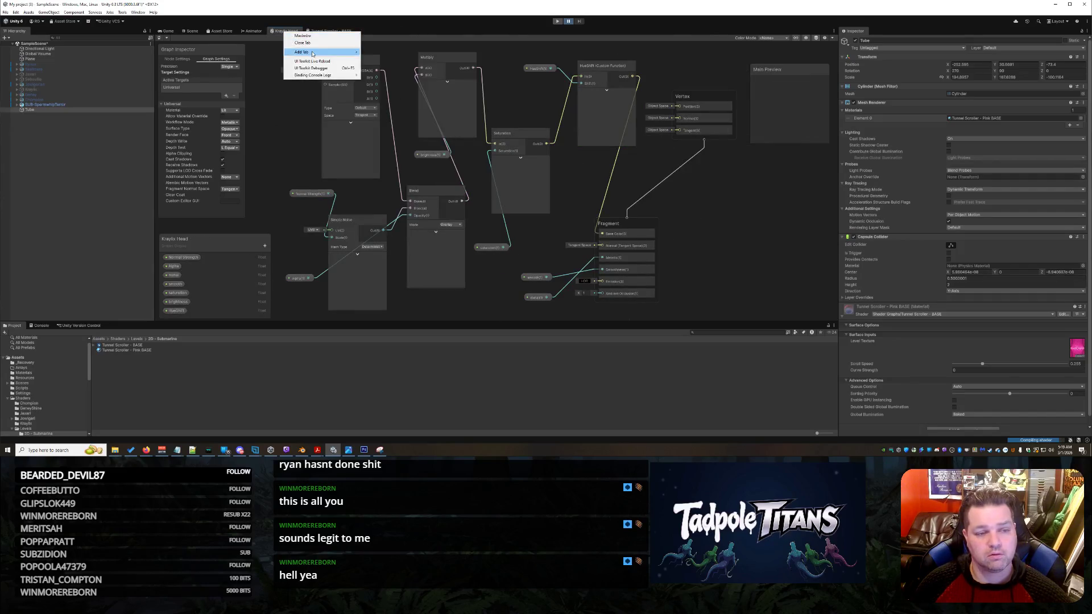
pyautogui.click(312, 45)
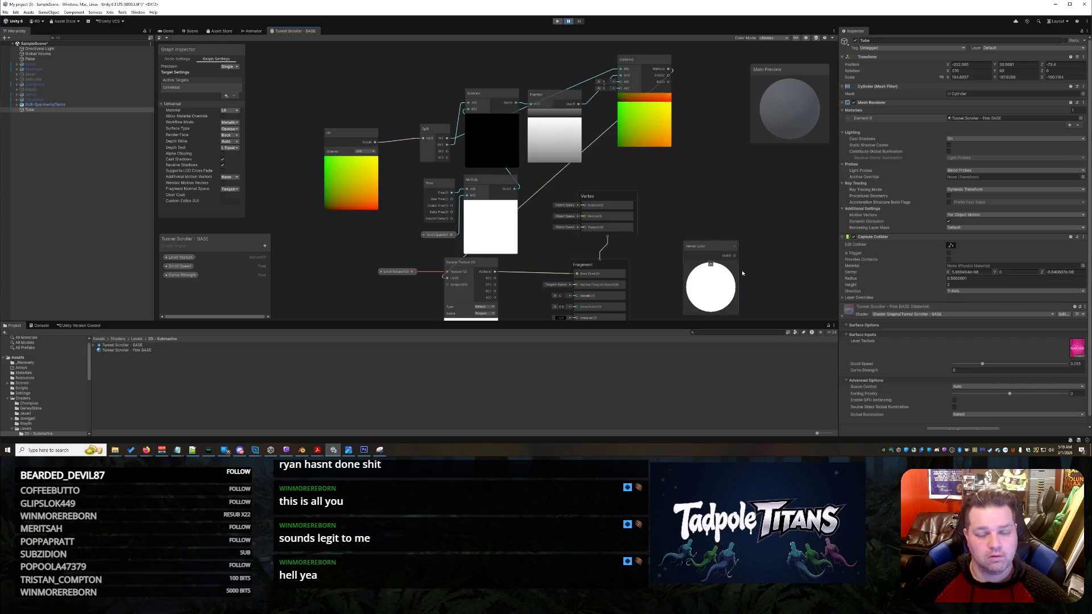
pyautogui.moveTo(762, 219); pyautogui.dragTo(722, 182)
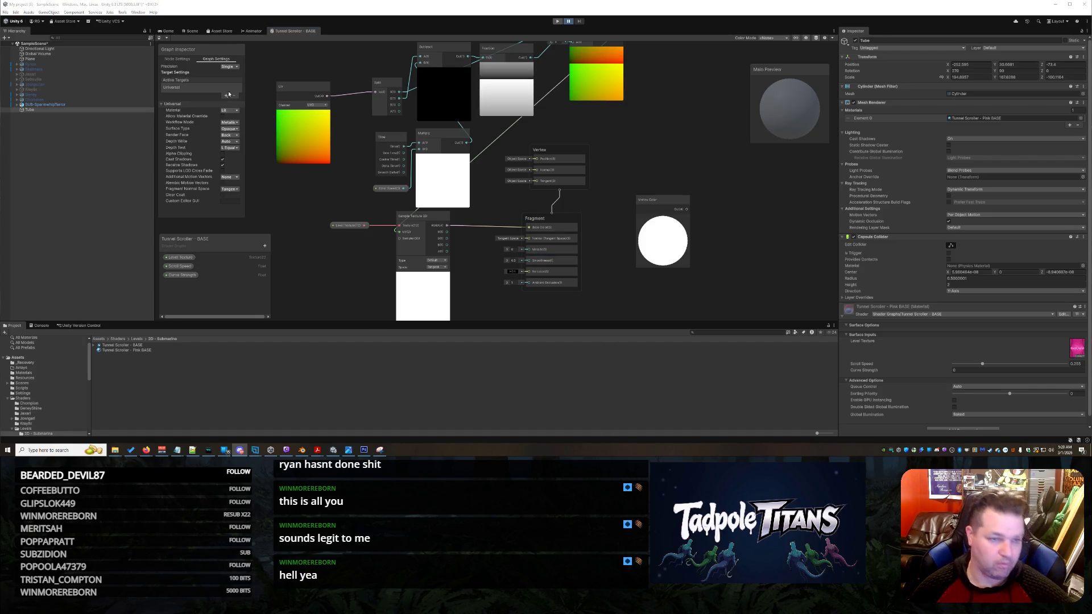
# Orbit and zoom the Scene camera around the ship to view the pink tube inside and out.
pyautogui.click(190, 30)
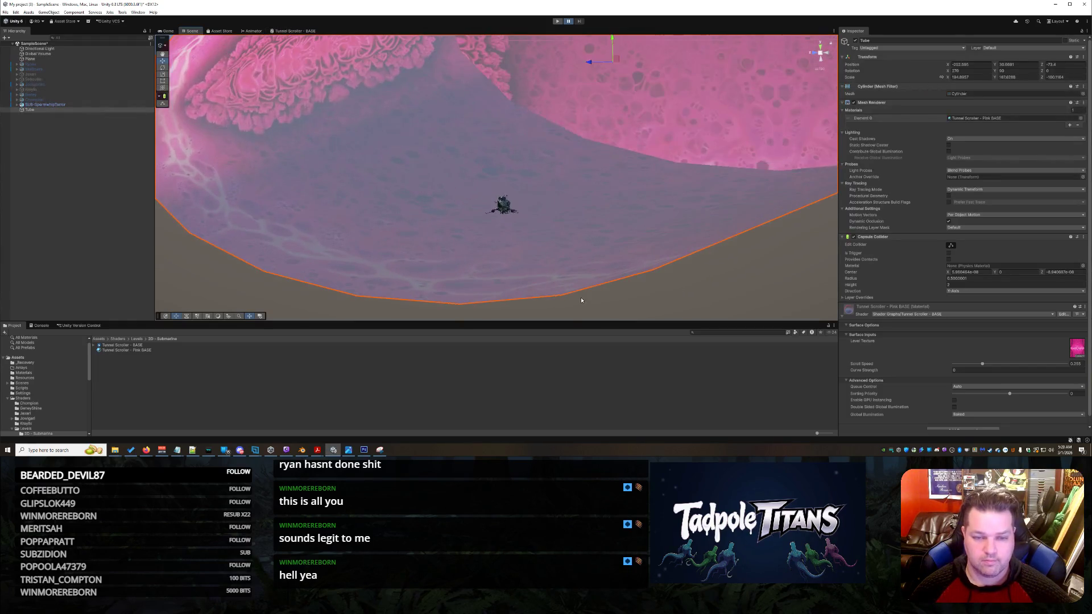
pyautogui.moveTo(582, 301)
pyautogui.mouseDown()
pyautogui.moveTo(640, 287)
pyautogui.moveTo(646, 302)
pyautogui.moveTo(633, 298)
pyautogui.mouseUp()
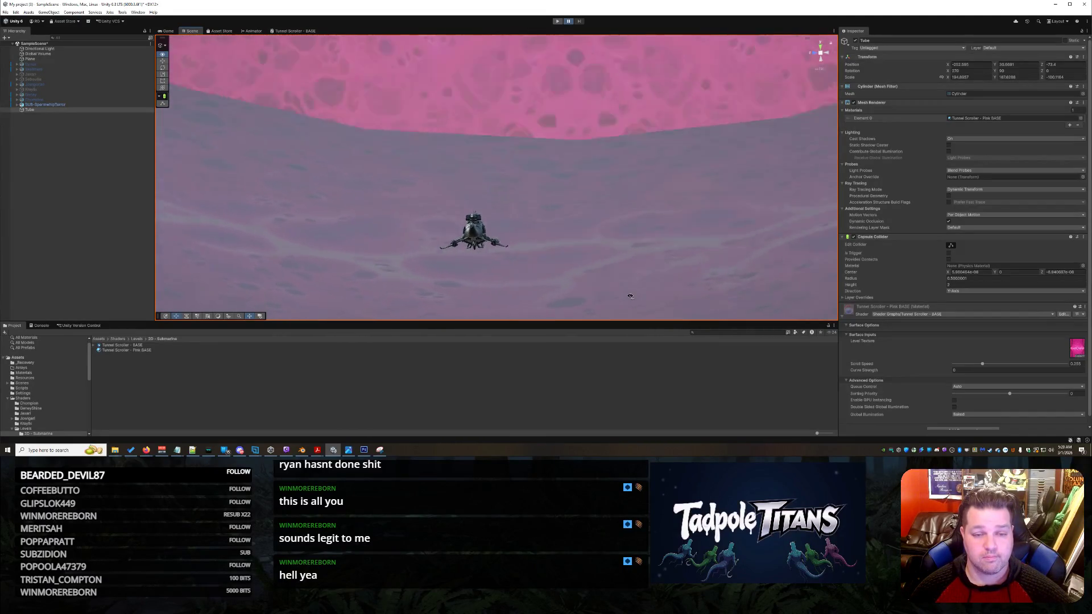
pyautogui.scroll(-5, 632, 295)
pyautogui.scroll(5, 586, 260)
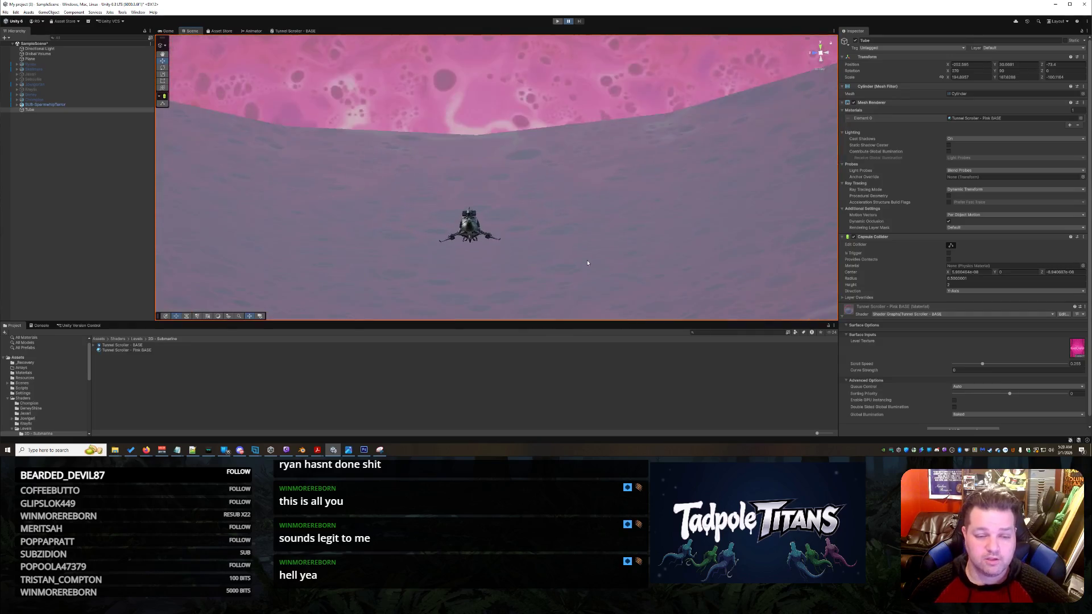
pyautogui.moveTo(589, 264); pyautogui.dragTo(635, 266)
pyautogui.moveTo(714, 264)
pyautogui.mouseDown()
pyautogui.moveTo(779, 260)
pyautogui.moveTo(752, 258)
pyautogui.moveTo(741, 285)
pyautogui.moveTo(669, 200)
pyautogui.moveTo(519, 184)
pyautogui.moveTo(522, 223)
pyautogui.mouseUp()
pyautogui.scroll(5, 522, 223)
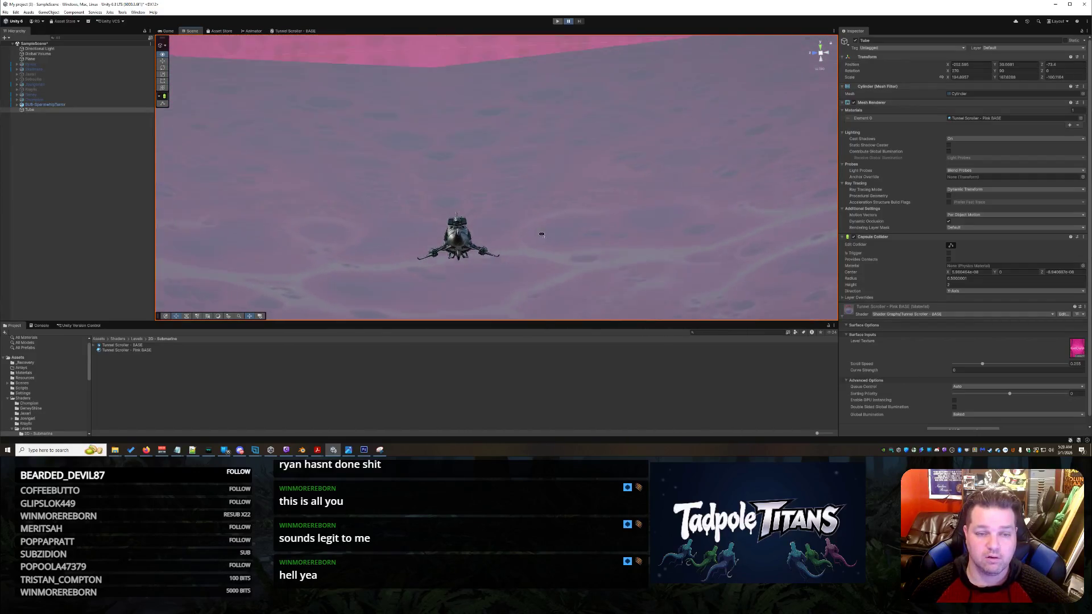
pyautogui.moveTo(542, 234)
pyautogui.mouseDown()
pyautogui.moveTo(447, 231)
pyautogui.moveTo(503, 248)
pyautogui.moveTo(558, 237)
pyautogui.moveTo(646, 181)
pyautogui.moveTo(539, 237)
pyautogui.moveTo(432, 222)
pyautogui.moveTo(645, 276)
pyautogui.mouseUp()
pyautogui.scroll(-6, 433, 222)
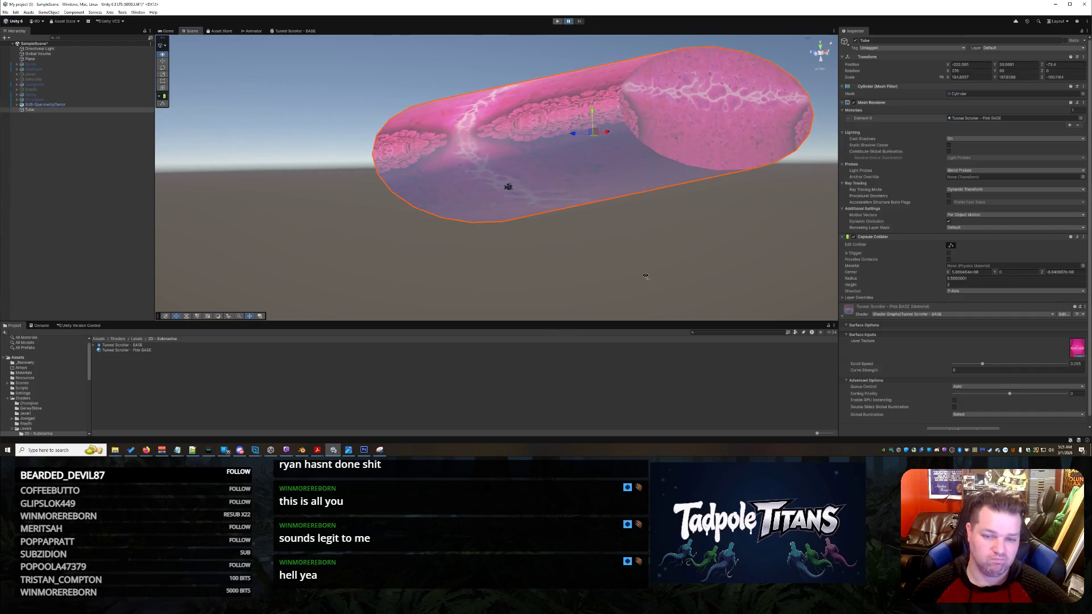
pyautogui.moveTo(646, 276)
pyautogui.mouseDown()
pyautogui.moveTo(585, 285)
pyautogui.moveTo(582, 302)
pyautogui.mouseUp()
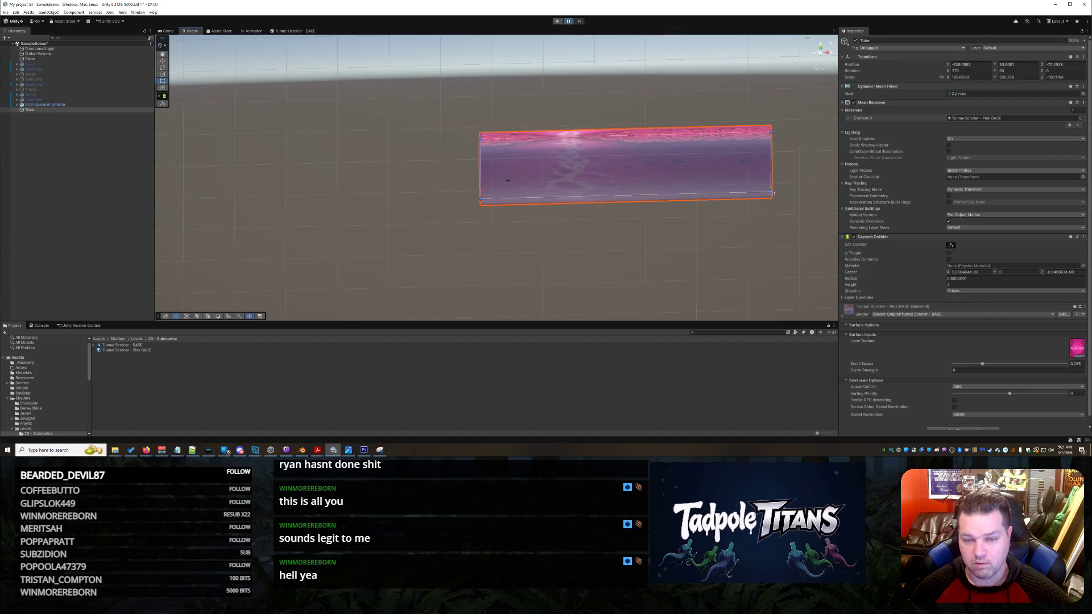
pyautogui.rightClick(684, 244)
# Deselect the tube, orbit over the tunnel from above and outside, then reopen Tunnel Scroller - BASE.
pyautogui.click(579, 270)
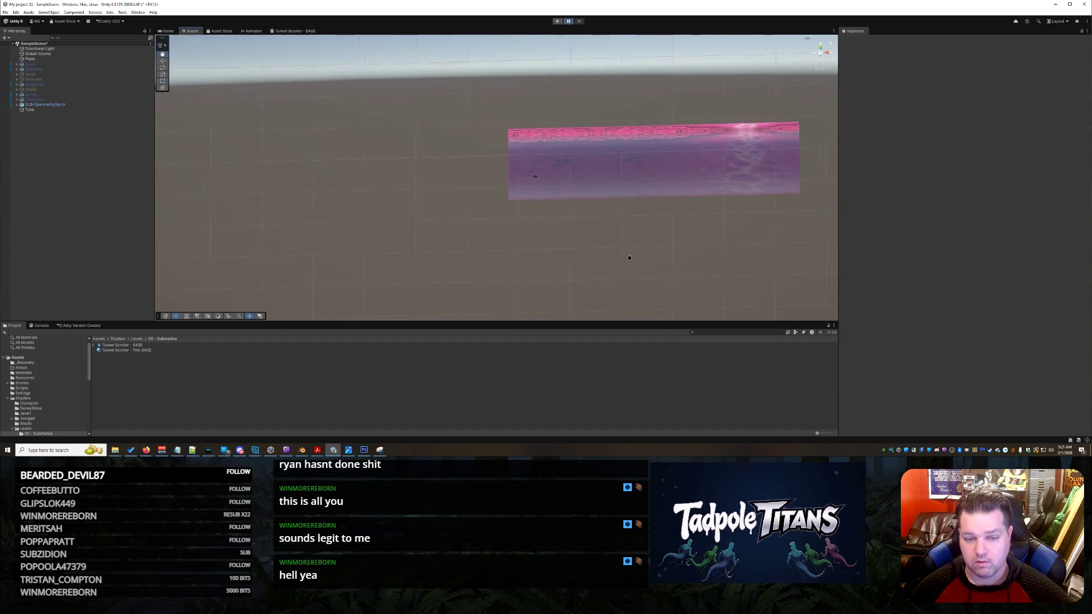
pyautogui.moveTo(617, 264); pyautogui.dragTo(733, 221)
pyautogui.moveTo(653, 207)
pyautogui.mouseDown()
pyautogui.moveTo(592, 231)
pyautogui.moveTo(635, 218)
pyautogui.moveTo(625, 261)
pyautogui.moveTo(598, 285)
pyautogui.moveTo(670, 204)
pyautogui.moveTo(650, 213)
pyautogui.moveTo(666, 227)
pyautogui.moveTo(670, 188)
pyautogui.moveTo(651, 186)
pyautogui.moveTo(649, 227)
pyautogui.moveTo(671, 234)
pyautogui.moveTo(639, 237)
pyautogui.moveTo(677, 218)
pyautogui.moveTo(666, 237)
pyautogui.moveTo(676, 219)
pyautogui.mouseUp()
pyautogui.rightClick(677, 218)
pyautogui.click(652, 208)
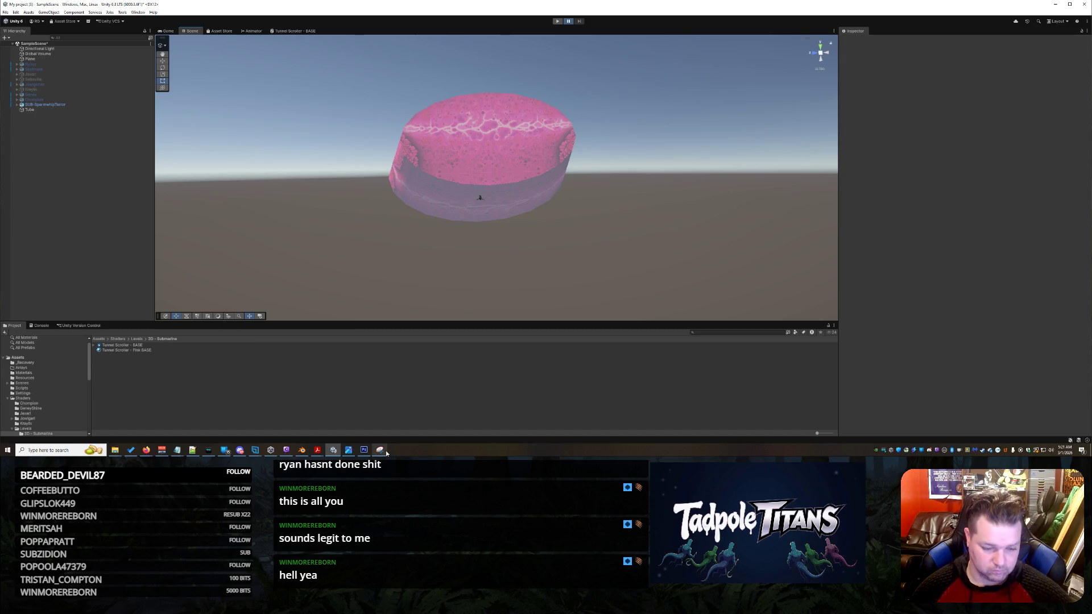
pyautogui.click(300, 31)
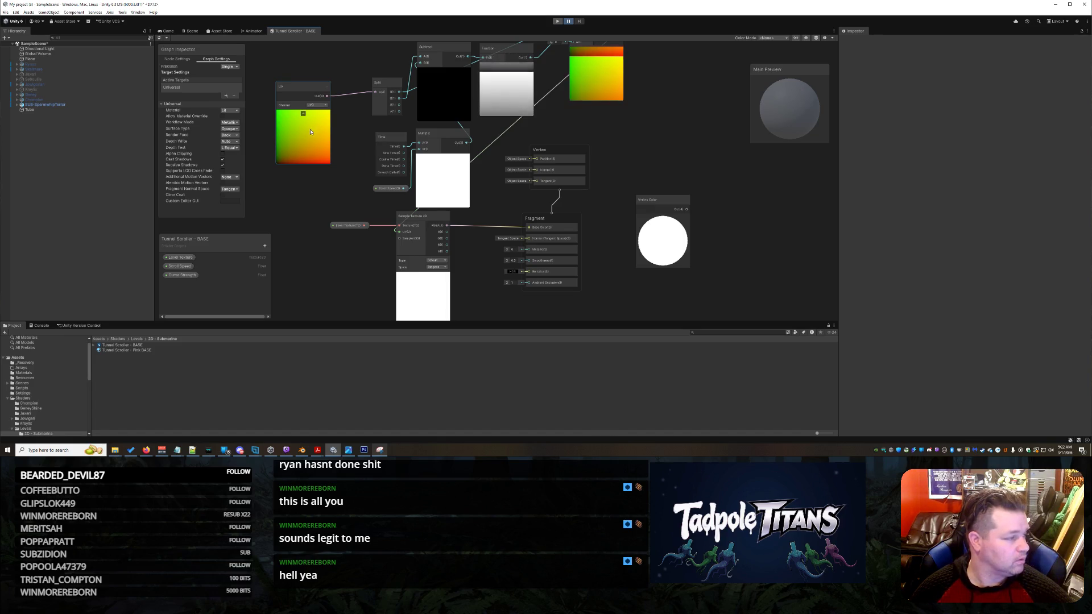
# Frame the UV and Split nodes and raise the Split node up and to the left.
pyautogui.rightClick(309, 199)
pyautogui.click(319, 203)
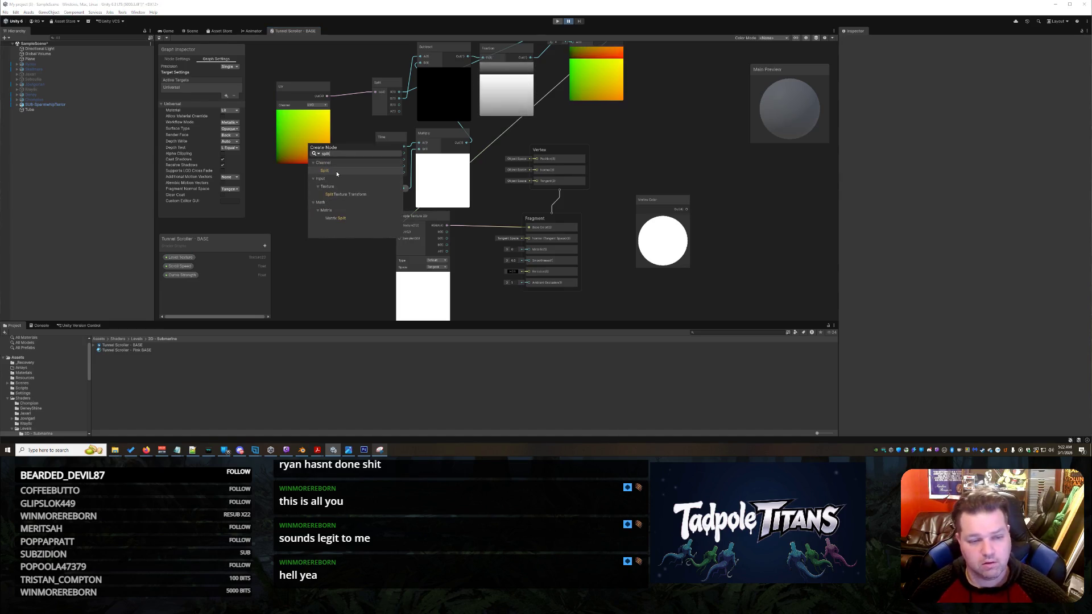
pyautogui.press('Escape')
pyautogui.scroll(2, 366, 130)
pyautogui.scroll(-8, 366, 130)
pyautogui.scroll(4, 357, 111)
pyautogui.scroll(5, 357, 114)
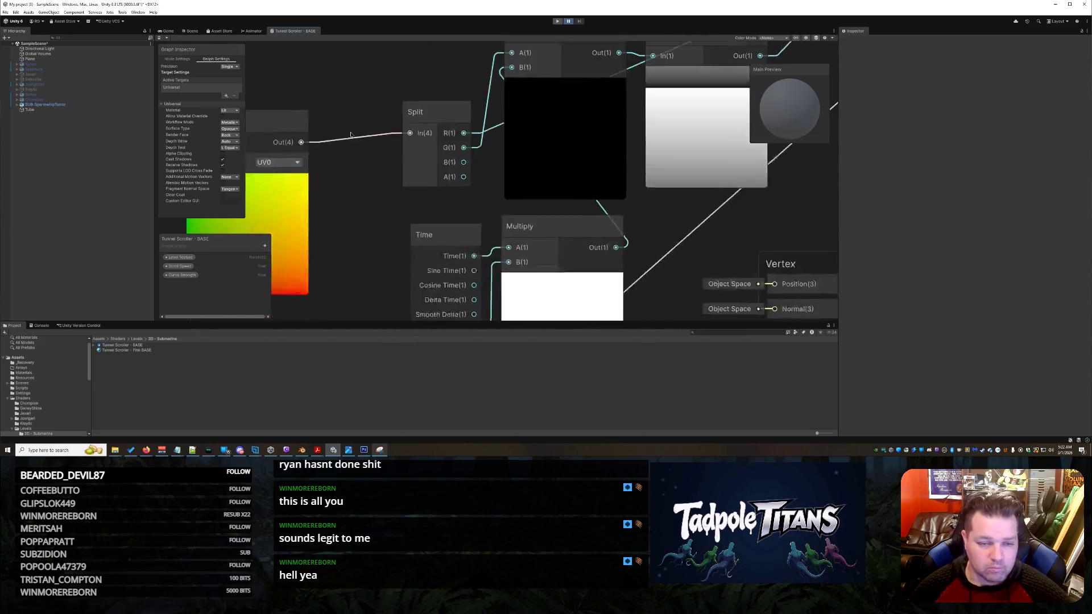
pyautogui.moveTo(414, 111); pyautogui.dragTo(332, 119)
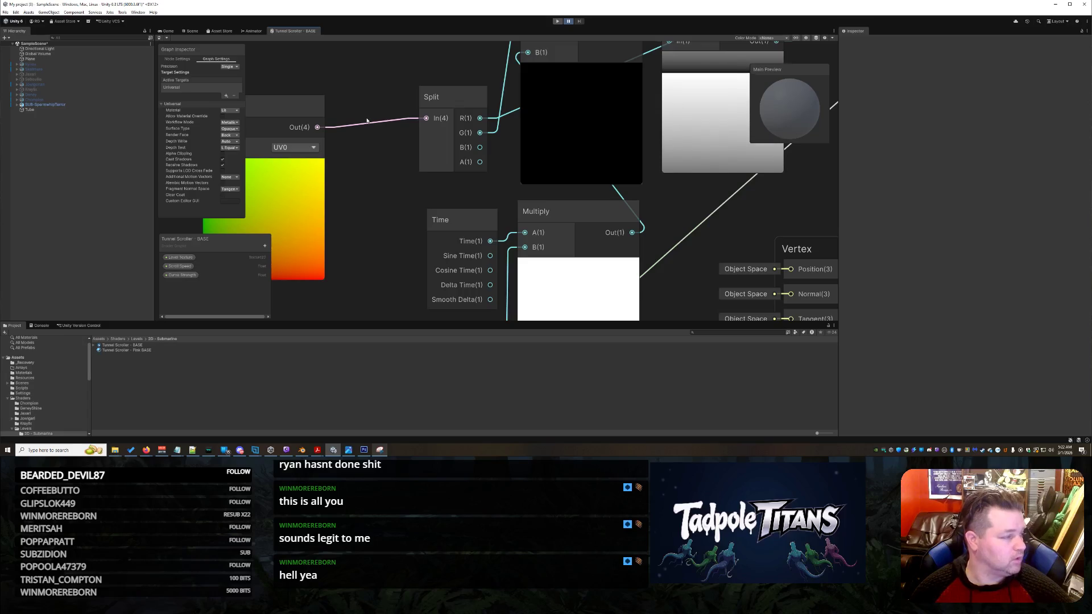
pyautogui.scroll(-2, 402, 118)
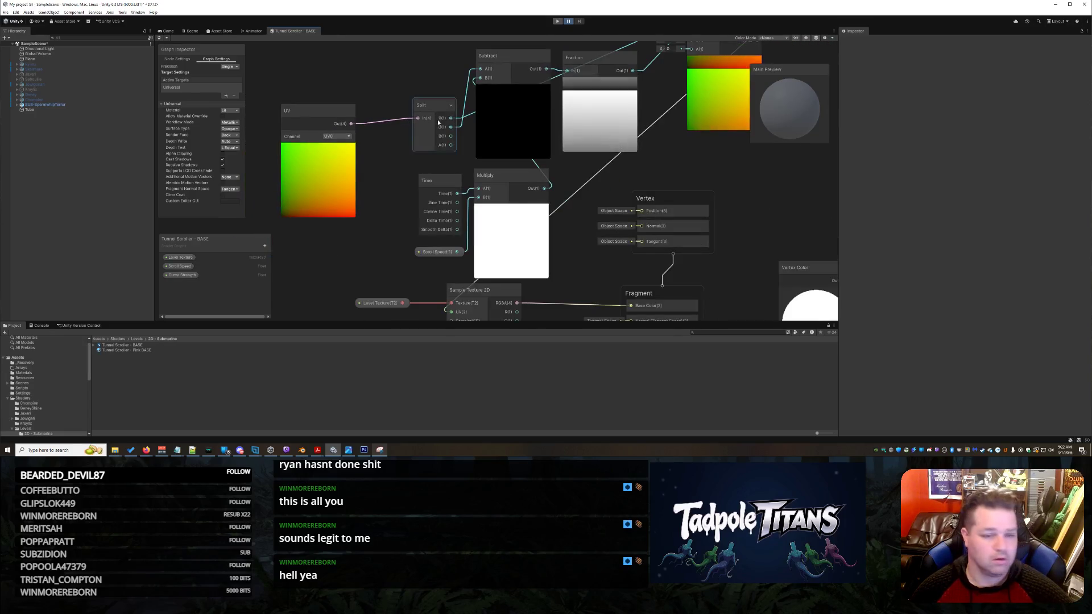
pyautogui.moveTo(429, 105); pyautogui.dragTo(376, 95)
pyautogui.scroll(-2, 376, 95)
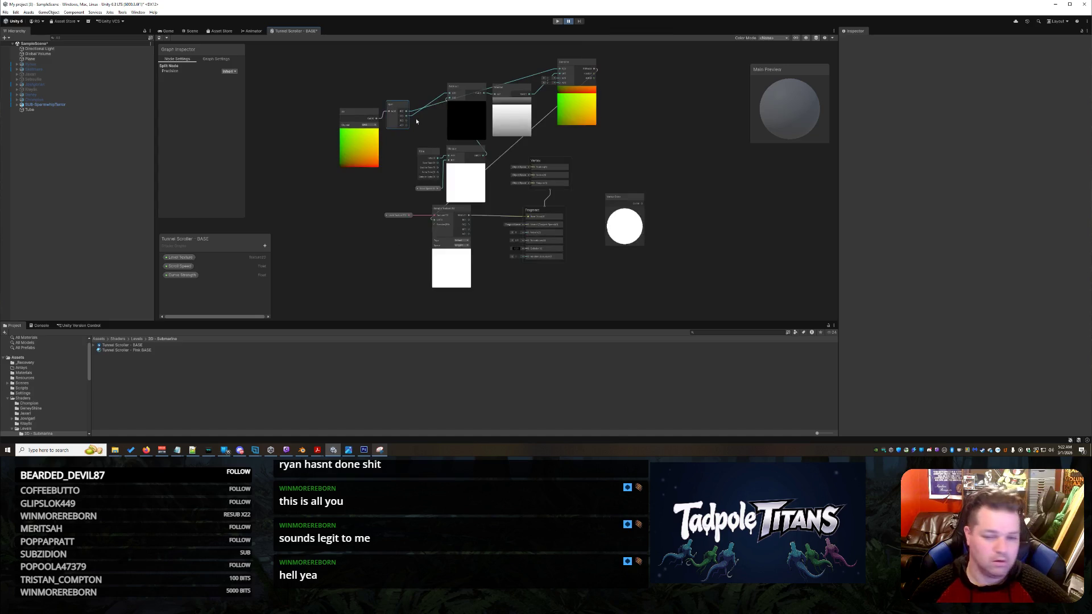
pyautogui.scroll(1, 415, 118)
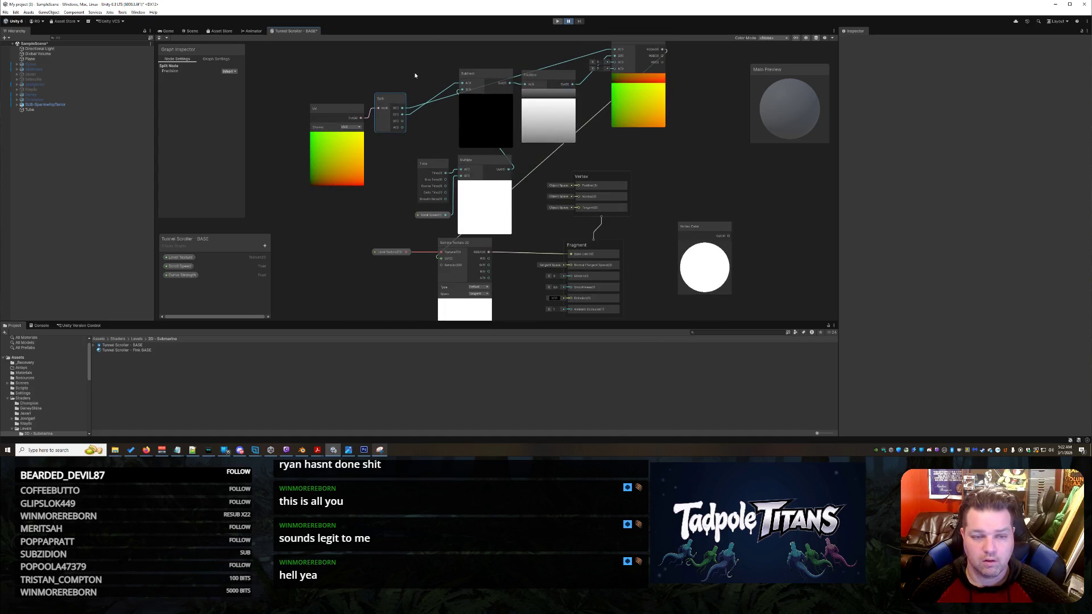
pyautogui.rightClick(421, 95)
pyautogui.click(429, 83)
pyautogui.scroll(-2, 431, 79)
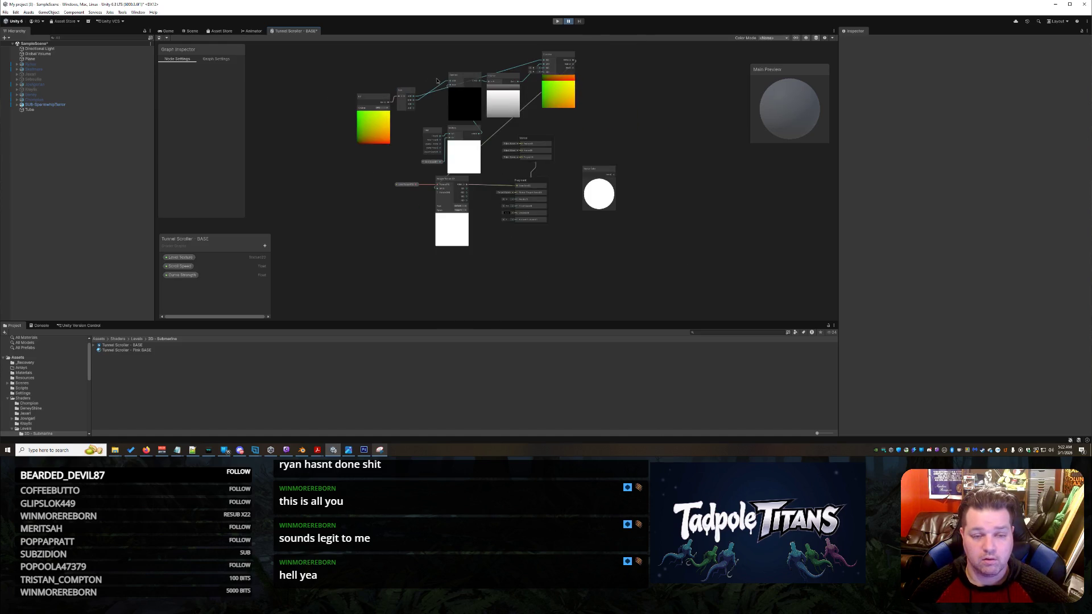
pyautogui.scroll(3, 427, 130)
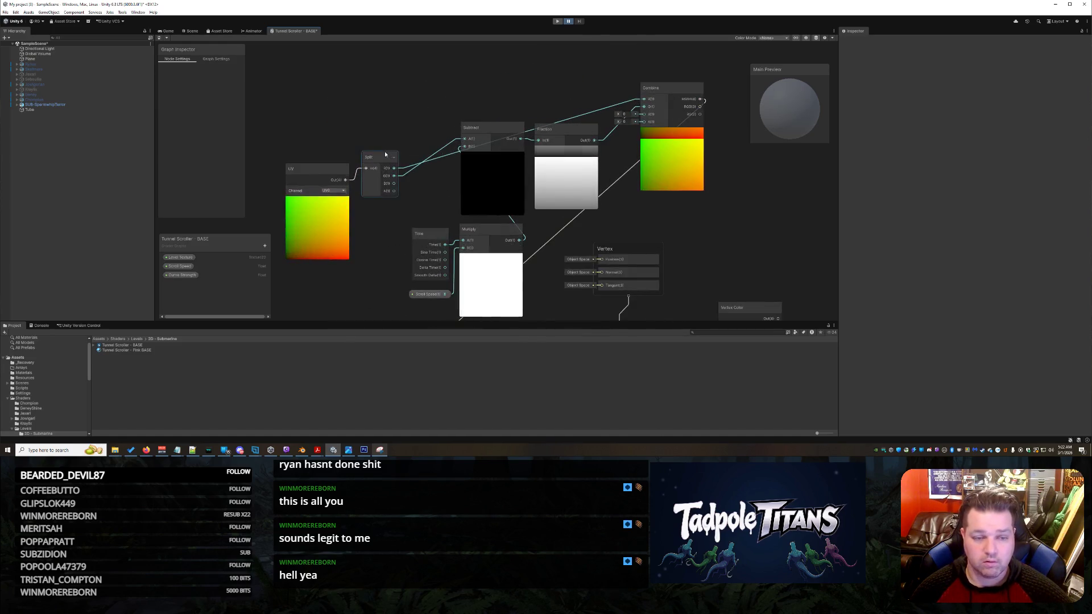
pyautogui.click(385, 115)
pyautogui.moveTo(384, 115); pyautogui.dragTo(385, 87)
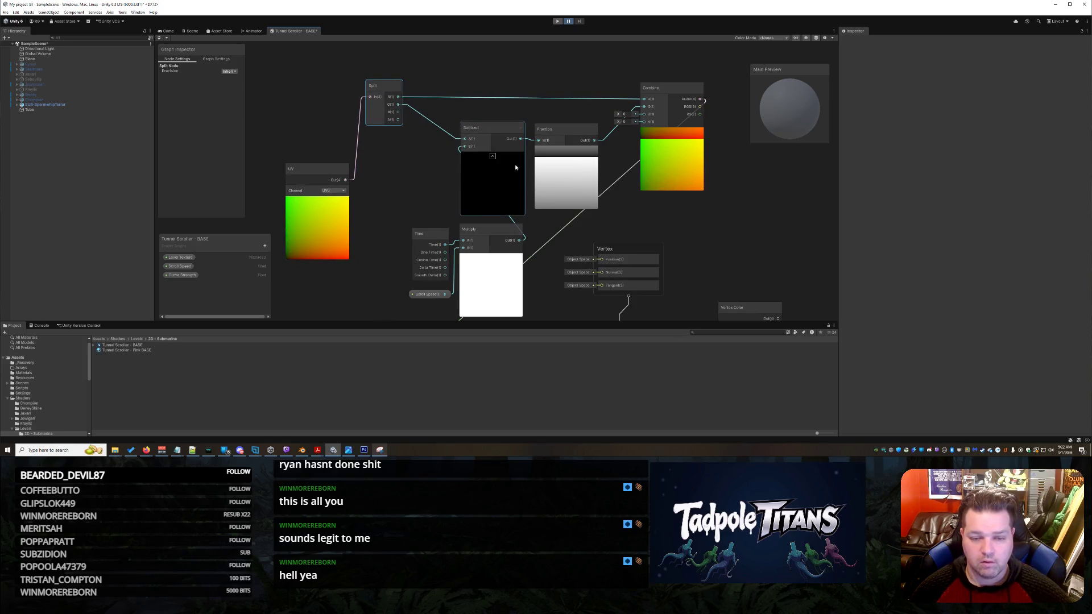
# Regroup Time, Multiply and Scroll Speed on the left, with Time placed below Multiply.
pyautogui.moveTo(424, 233); pyautogui.dragTo(381, 226)
pyautogui.moveTo(488, 231)
pyautogui.mouseDown()
pyautogui.moveTo(431, 239)
pyautogui.moveTo(377, 165)
pyautogui.moveTo(344, 300)
pyautogui.mouseUp()
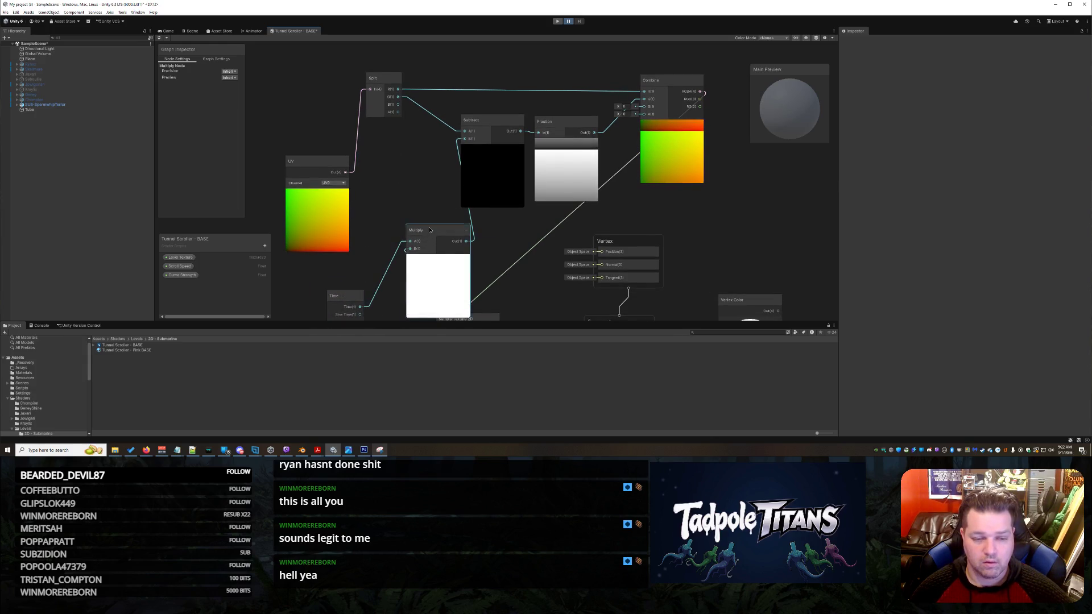
pyautogui.moveTo(430, 230); pyautogui.dragTo(406, 218)
pyautogui.scroll(-5, 406, 218)
pyautogui.scroll(5, 451, 239)
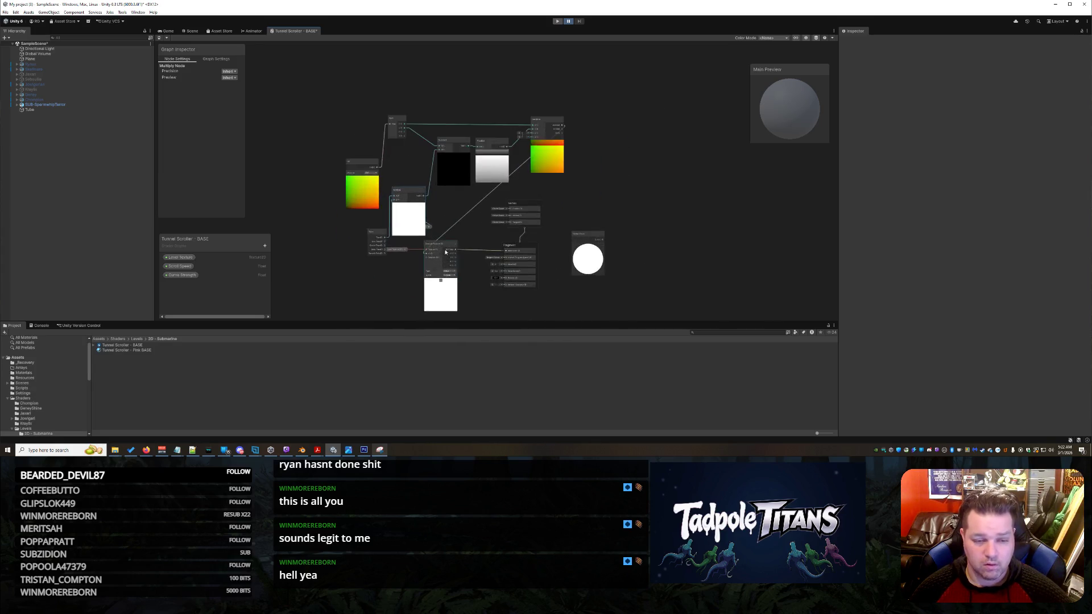
pyautogui.moveTo(405, 214); pyautogui.dragTo(303, 204)
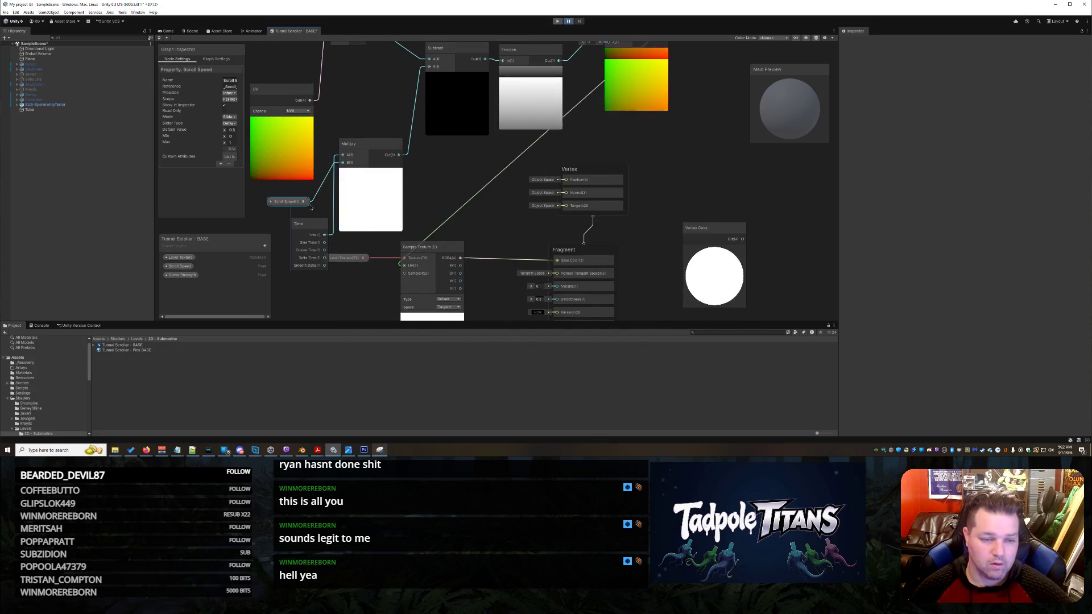
pyautogui.scroll(-5, 455, 207)
pyautogui.moveTo(379, 220); pyautogui.dragTo(352, 223)
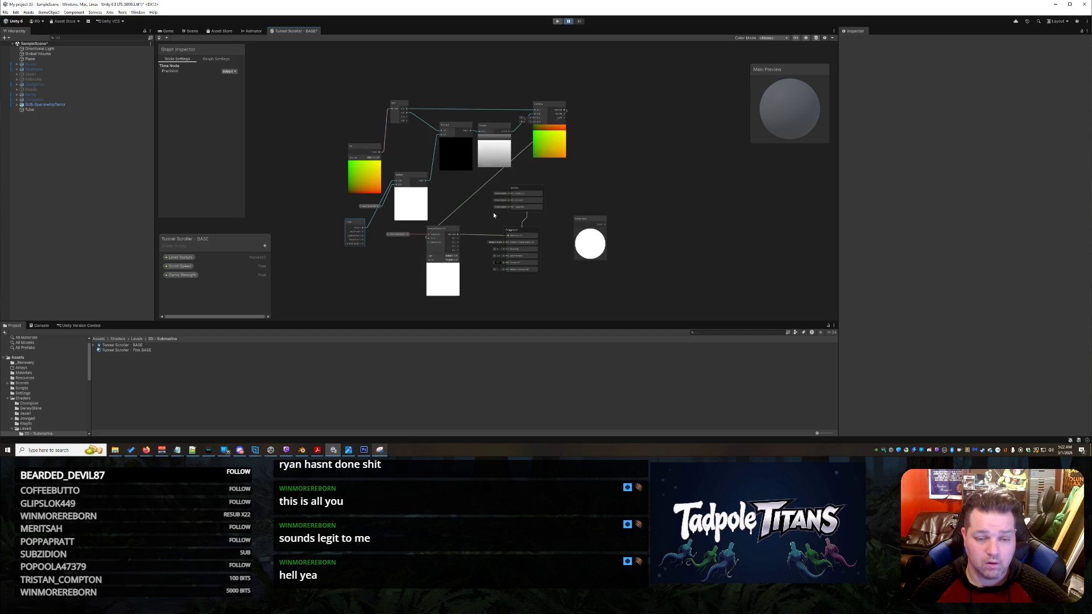
# Move the Combine node lower and to the left and fit all nodes in view.
pyautogui.moveTo(550, 110)
pyautogui.mouseDown()
pyautogui.moveTo(525, 72)
pyautogui.moveTo(578, 88)
pyautogui.moveTo(593, 137)
pyautogui.moveTo(578, 171)
pyautogui.moveTo(493, 80)
pyautogui.moveTo(576, 118)
pyautogui.mouseUp()
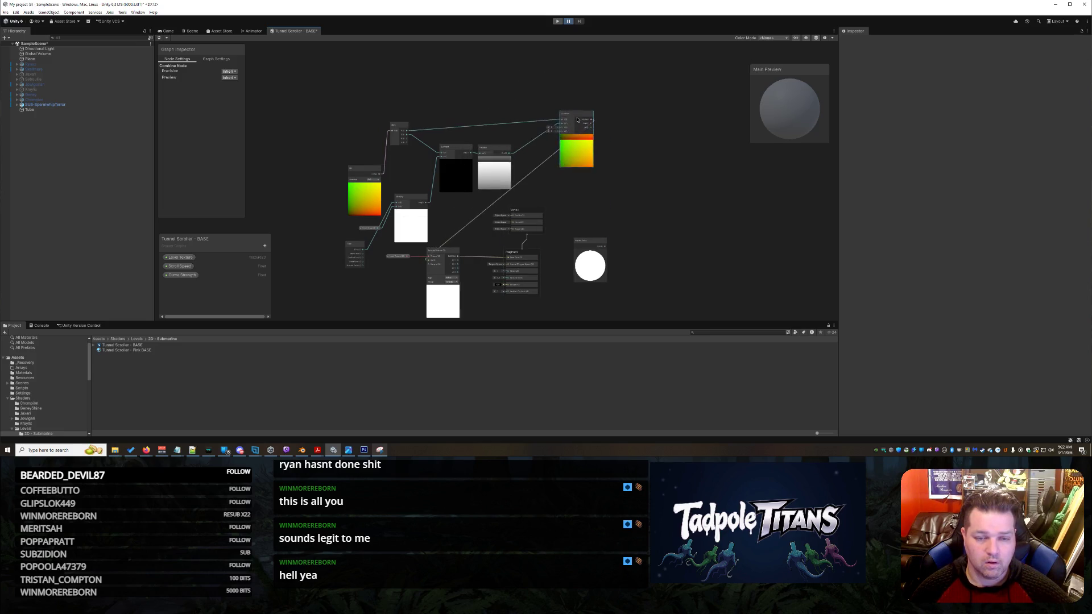
pyautogui.scroll(2, 375, 139)
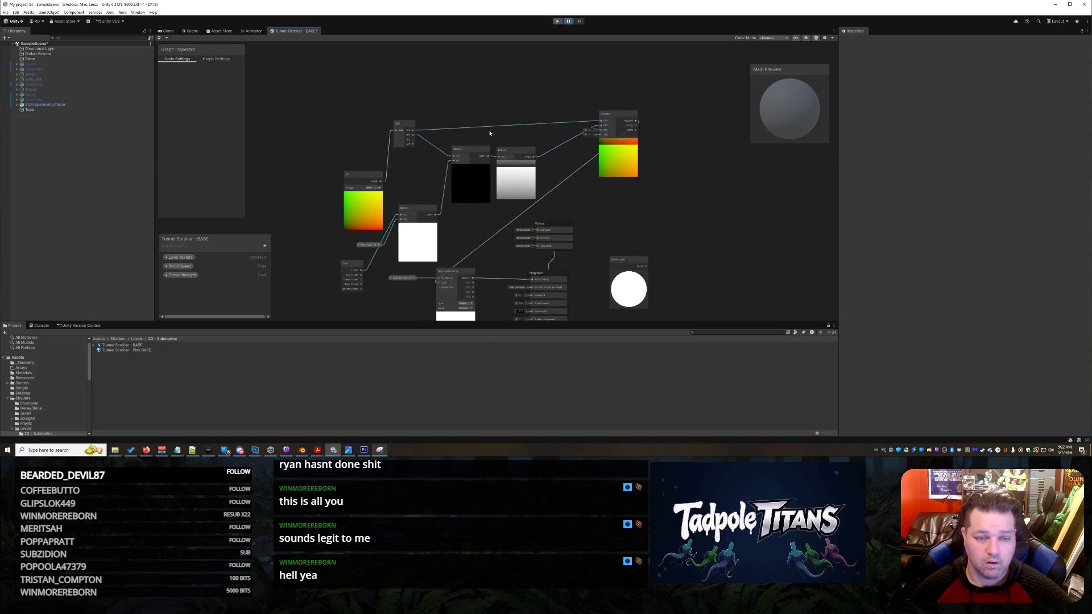
pyautogui.scroll(2, 492, 96)
pyautogui.scroll(-2, 501, 95)
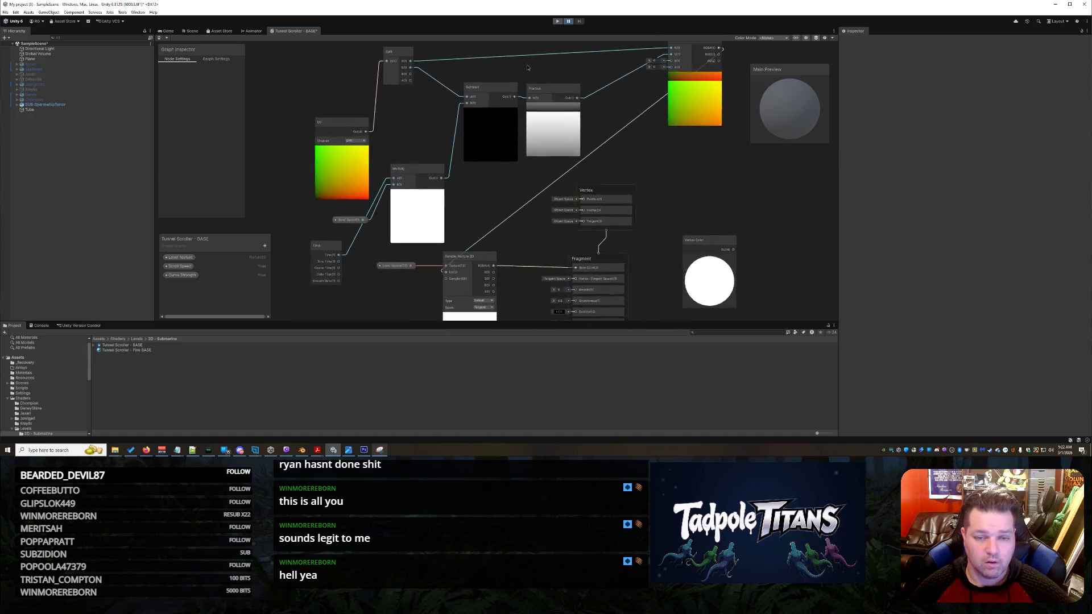
pyautogui.moveTo(671, 47)
pyautogui.mouseDown()
pyautogui.moveTo(664, 157)
pyautogui.moveTo(656, 136)
pyautogui.mouseUp()
pyautogui.moveTo(534, 122); pyautogui.dragTo(531, 71)
# Snip the whole shader graph with a new Snipping Tool capture.
pyautogui.click(380, 450)
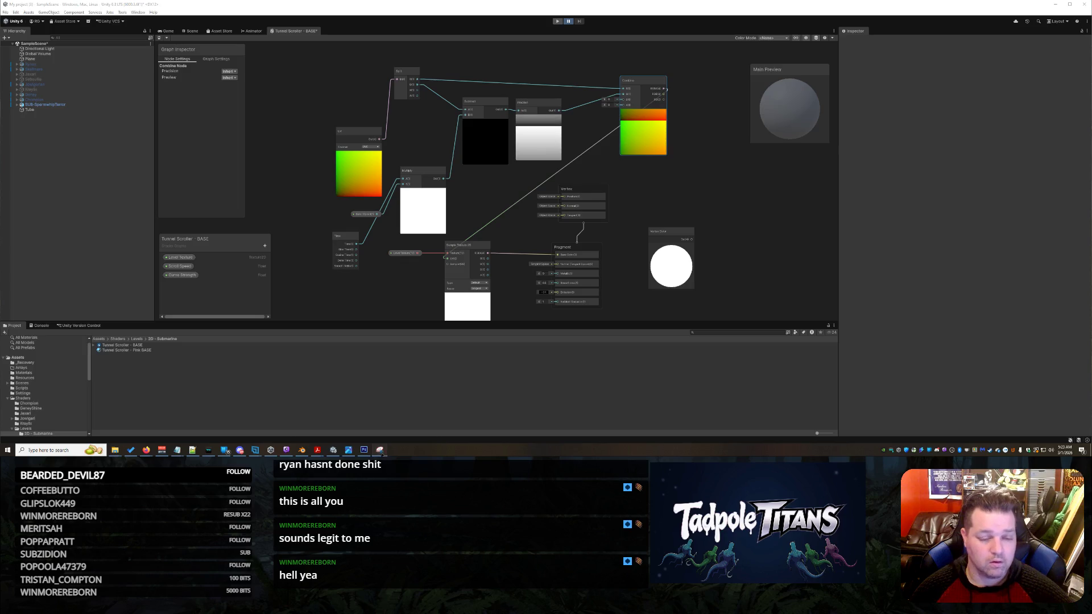
pyautogui.click(787, 23)
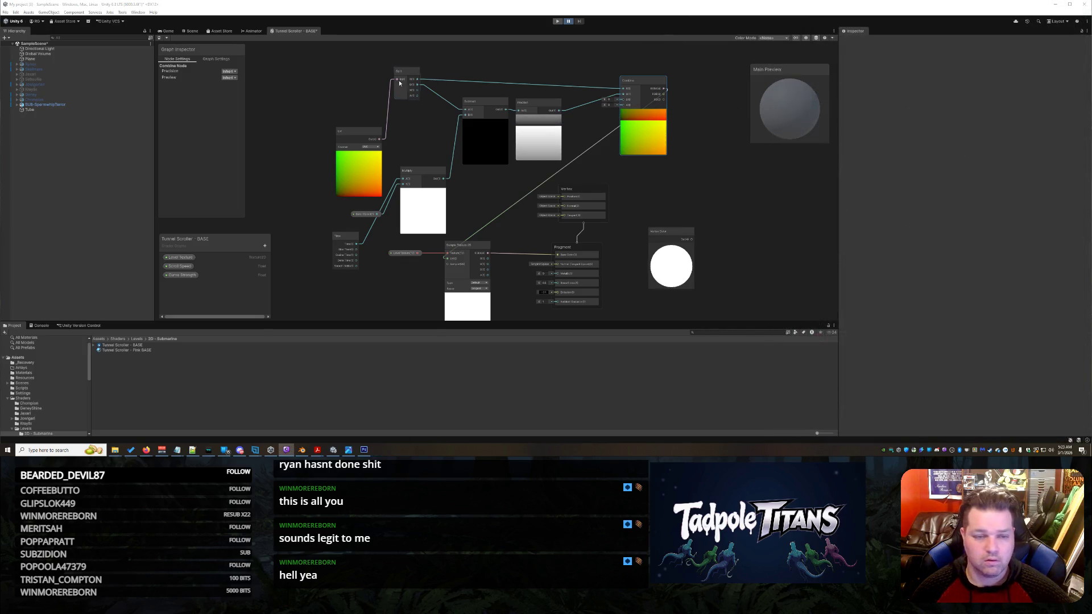
pyautogui.moveTo(284, 55)
pyautogui.mouseDown()
pyautogui.moveTo(710, 343)
pyautogui.moveTo(742, 342)
pyautogui.mouseUp()
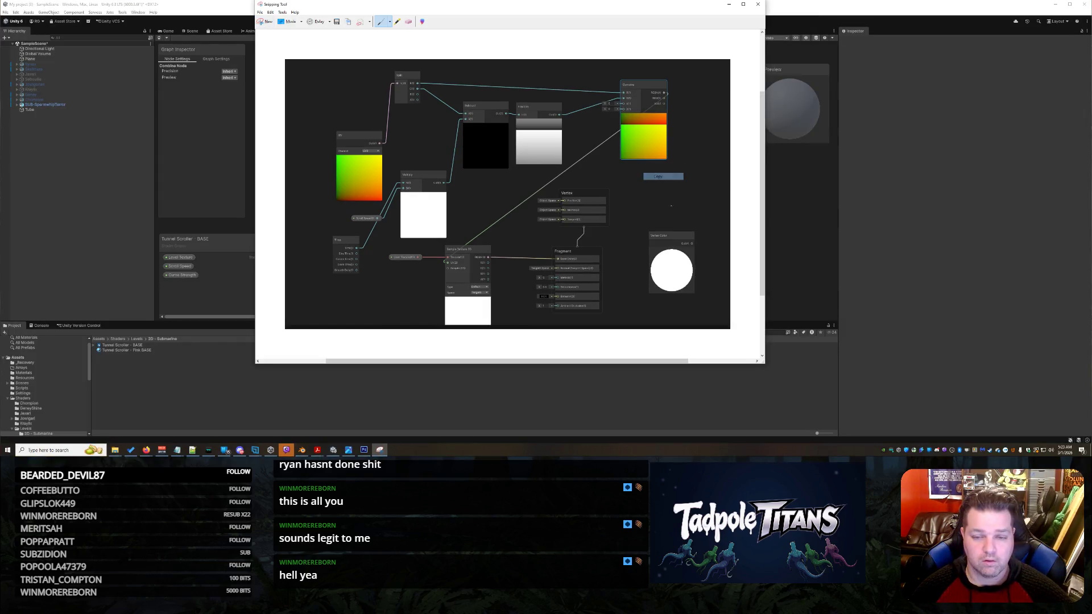
# Cut the Vertex Color node out of the shader graph.
pyautogui.click(781, 207)
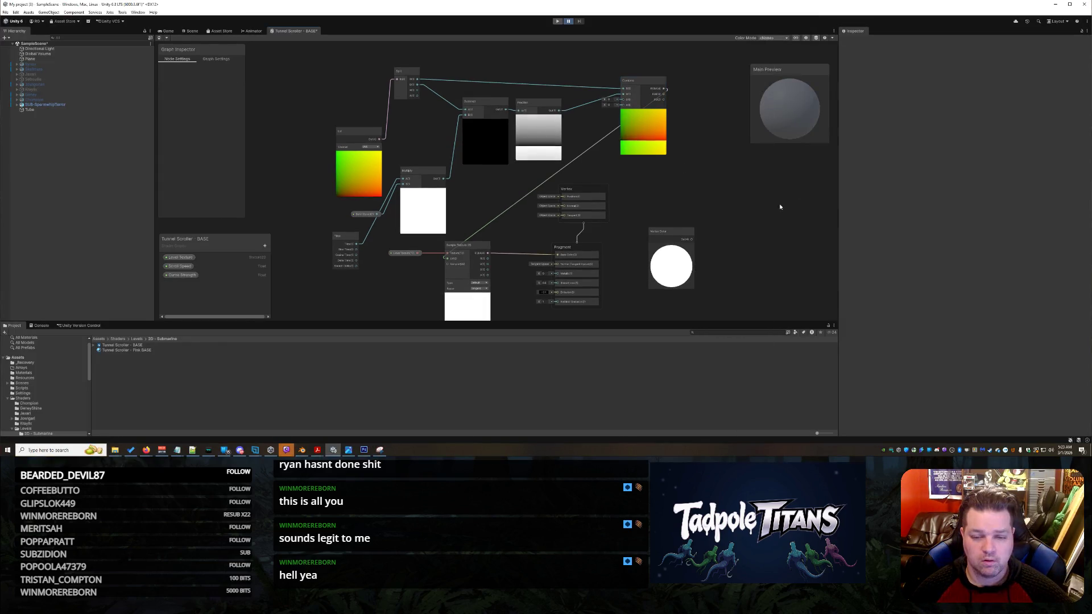
pyautogui.rightClick(682, 235)
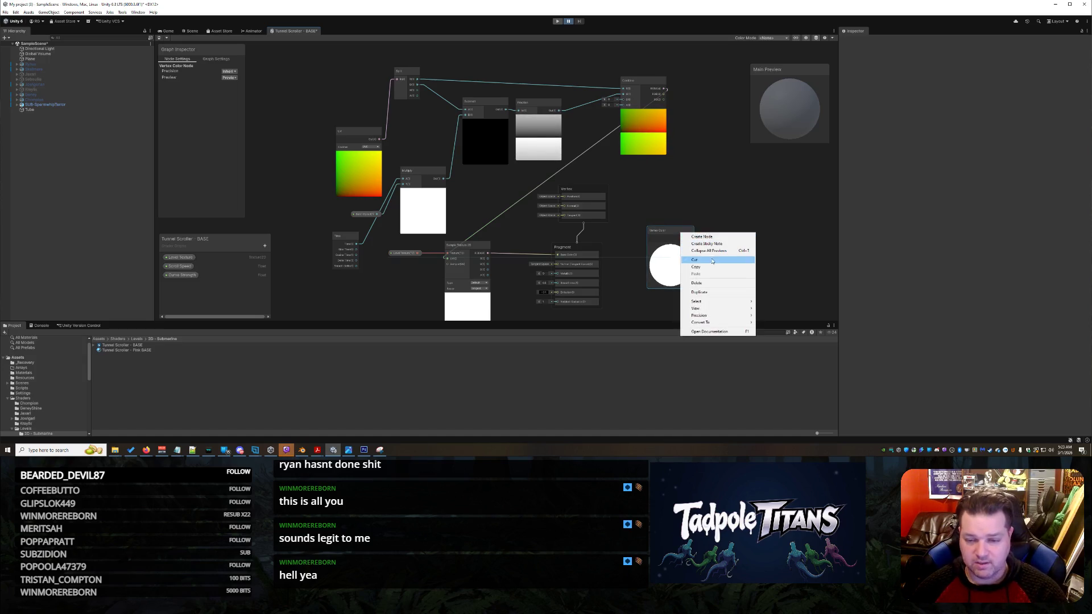
pyautogui.click(724, 283)
# Take a fresh, tighter snip of the shader graph and return to Unity.
pyautogui.click(385, 450)
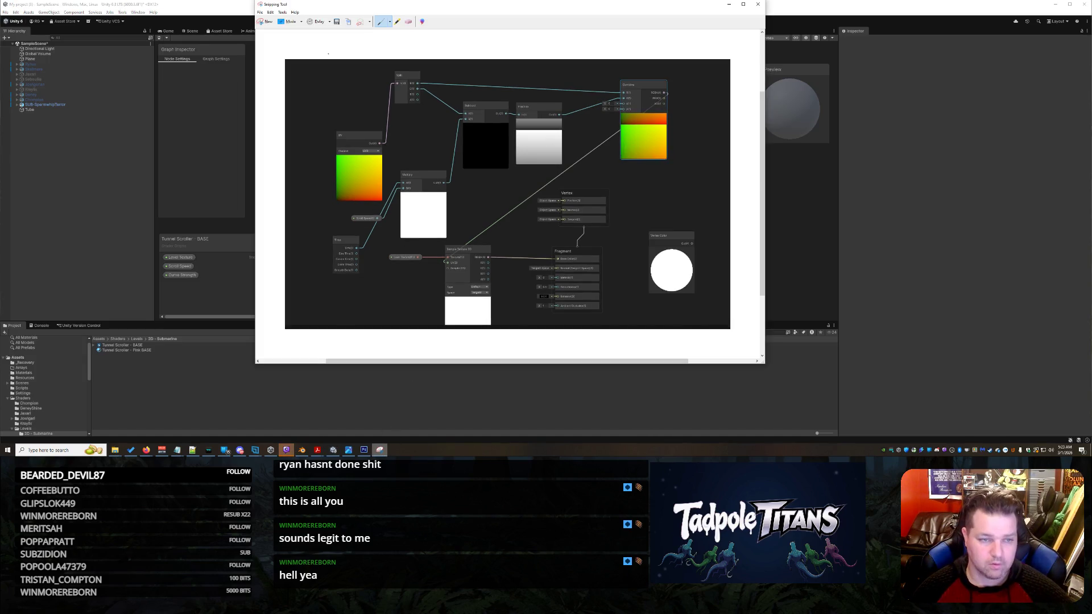
pyautogui.click(271, 22)
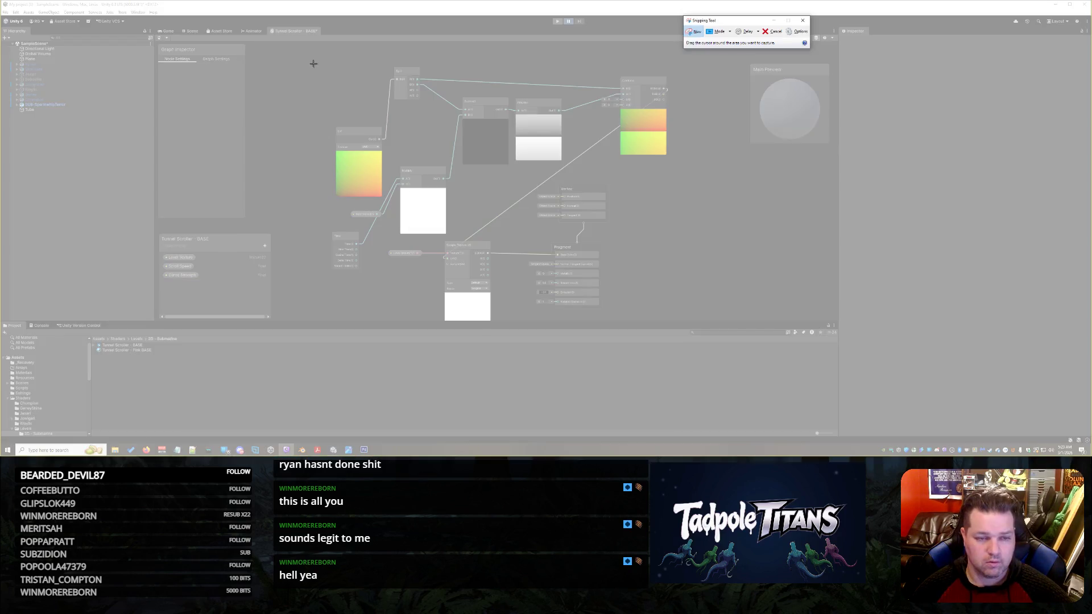
pyautogui.moveTo(317, 63)
pyautogui.mouseDown()
pyautogui.moveTo(614, 320)
pyautogui.moveTo(677, 322)
pyautogui.mouseUp()
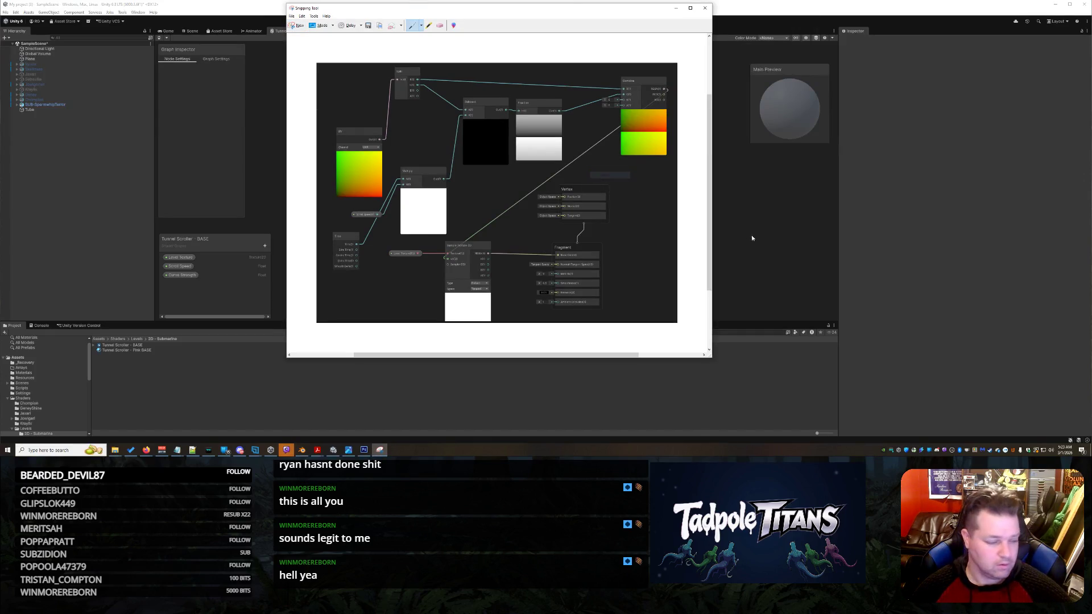
pyautogui.click(774, 262)
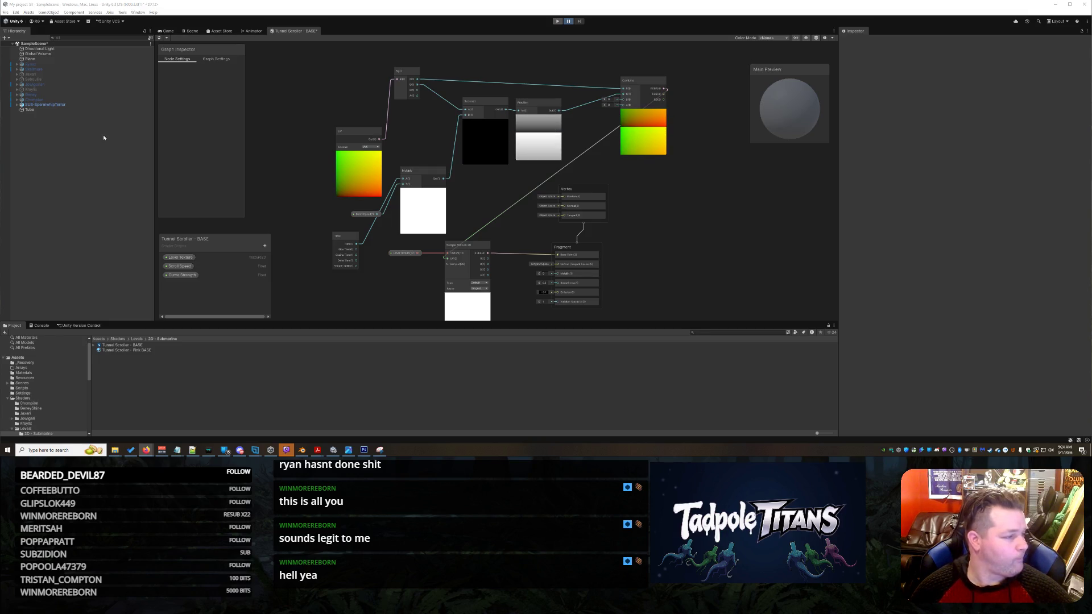
# Add a One Minus node via the 'minu' search and place it above the others.
pyautogui.rightClick(560, 65)
pyautogui.click(580, 67)
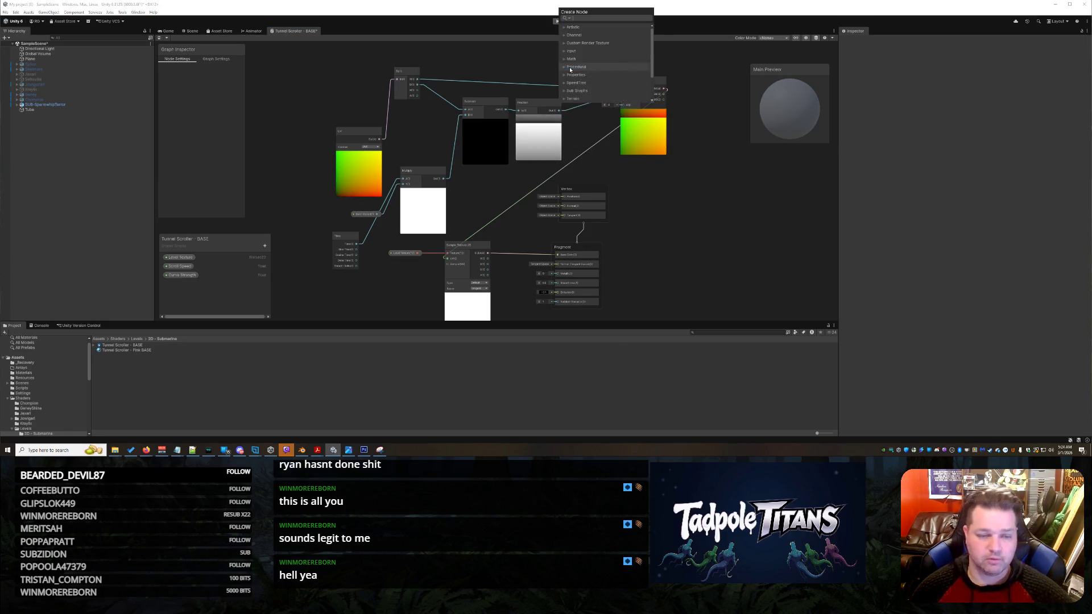
pyautogui.write('minu')
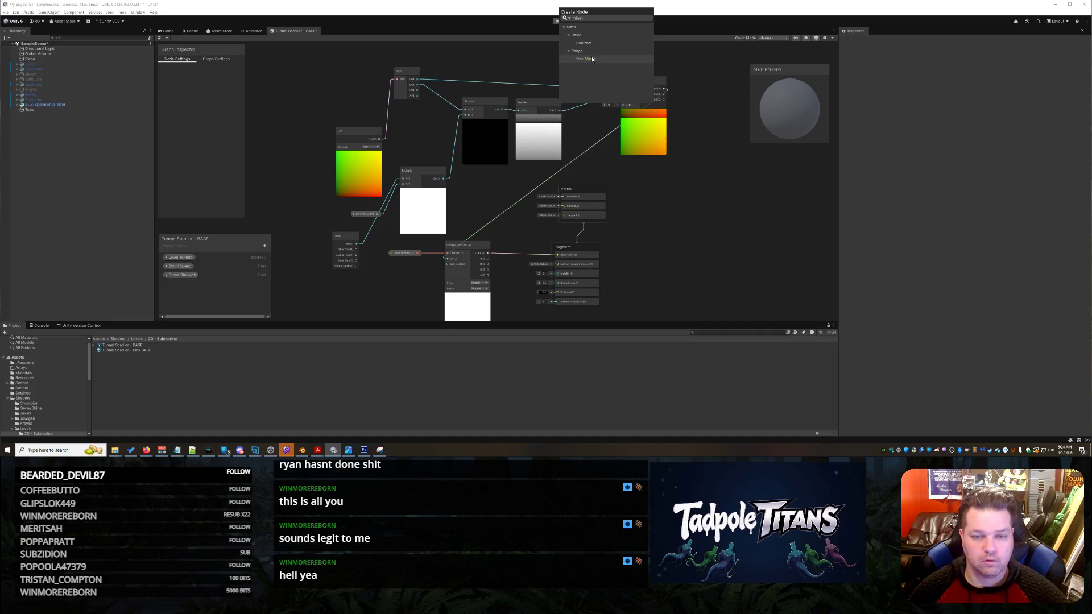
pyautogui.press('Return')
pyautogui.moveTo(584, 75); pyautogui.dragTo(507, 73)
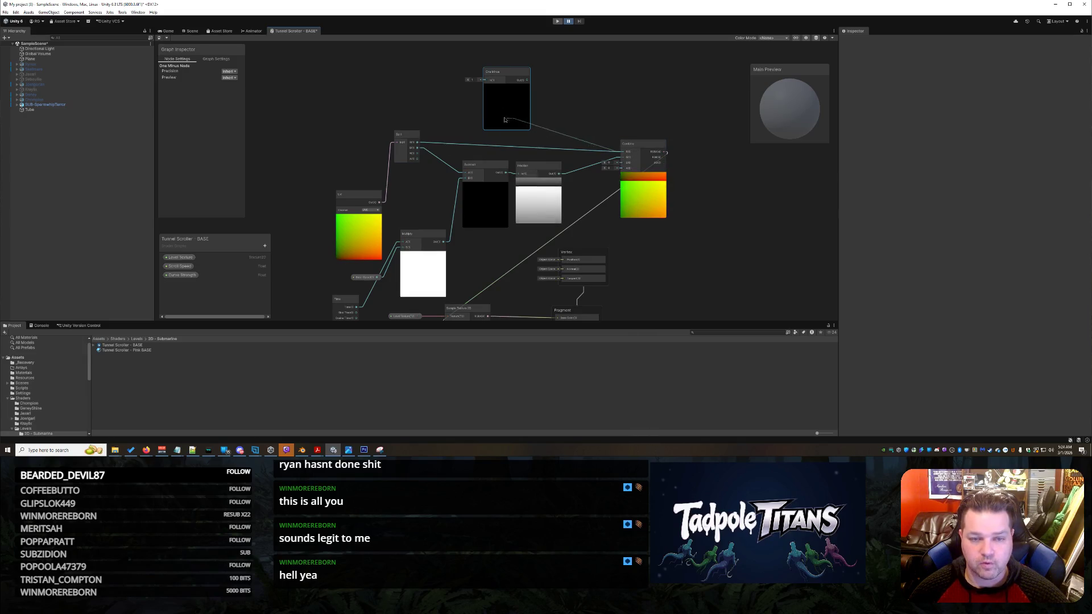
# Delete the Split-to-Combine wire and connect Split's R output into One Minus.
pyautogui.press('space')
pyautogui.rightClick(584, 102)
pyautogui.click(558, 101)
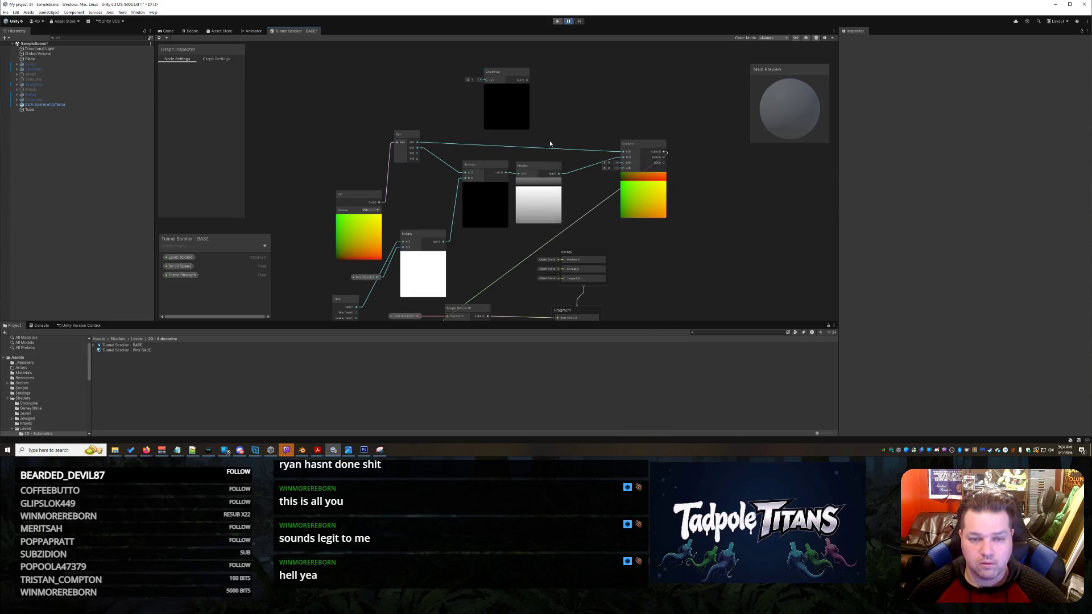
pyautogui.rightClick(545, 151)
pyautogui.click(559, 153)
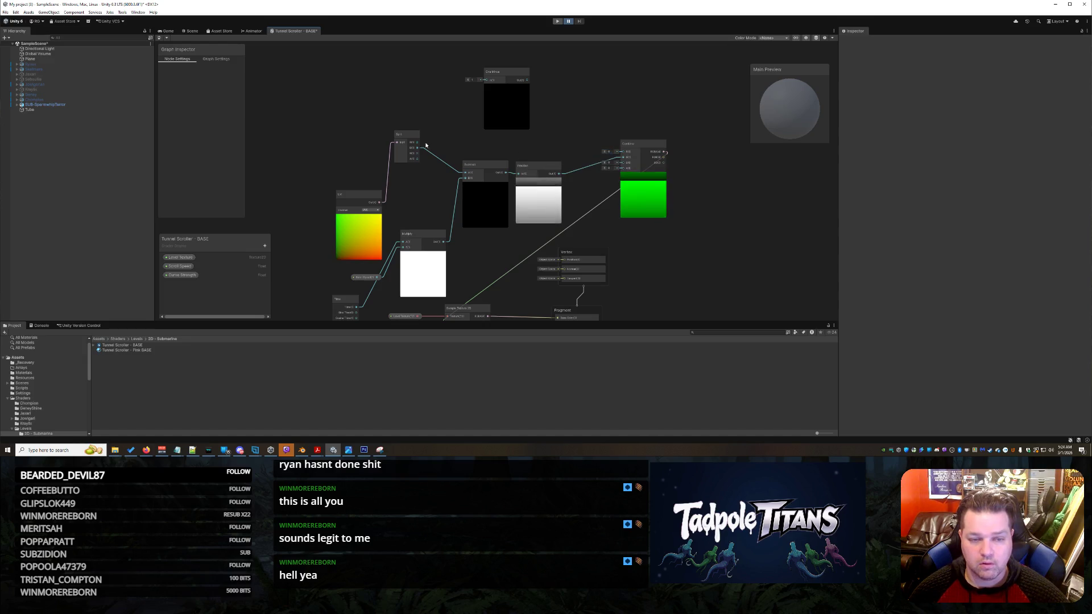
pyautogui.moveTo(401, 134)
pyautogui.mouseDown()
pyautogui.moveTo(486, 81)
pyautogui.moveTo(627, 153)
pyautogui.mouseUp()
pyautogui.hotkey('ctrl', 'z')
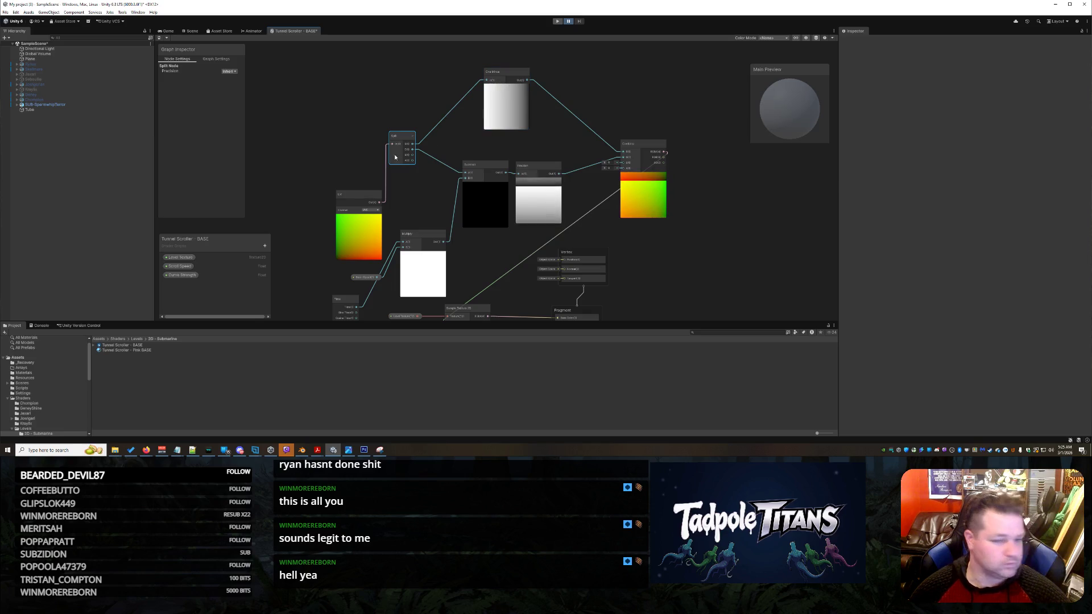
# Add a second Combine node to the graph.
pyautogui.rightClick(296, 144)
pyautogui.click(302, 146)
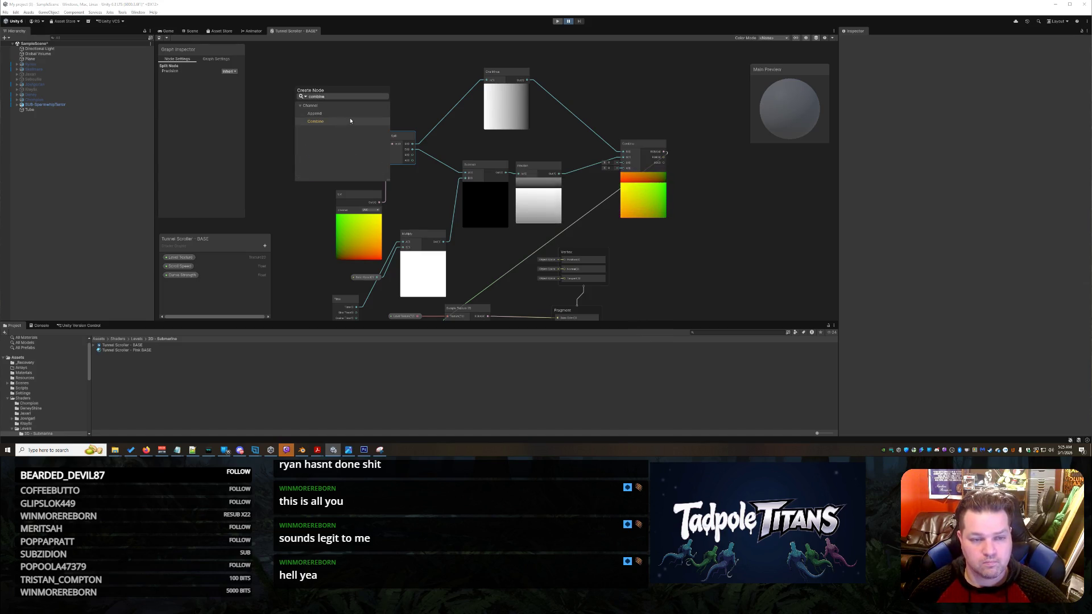
pyautogui.click(322, 121)
# Move Split and One Minus to the upper left and feed Split's G into the new Combine.
pyautogui.moveTo(406, 137)
pyautogui.mouseDown()
pyautogui.moveTo(375, 131)
pyautogui.moveTo(375, 151)
pyautogui.moveTo(439, 110)
pyautogui.moveTo(445, 74)
pyautogui.moveTo(437, 88)
pyautogui.mouseUp()
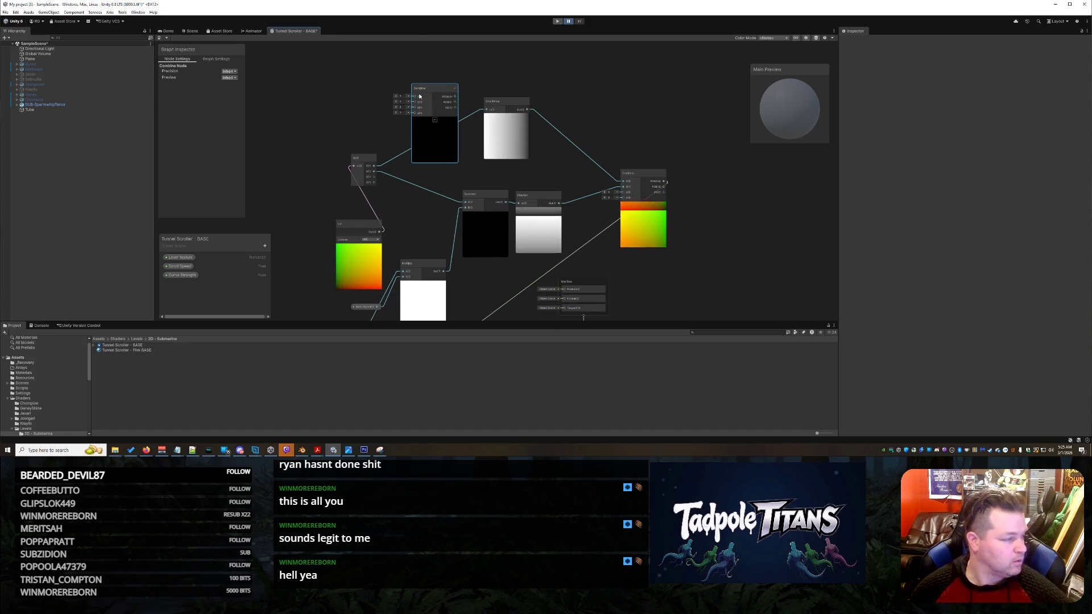
pyautogui.moveTo(519, 104)
pyautogui.mouseDown()
pyautogui.moveTo(331, 93)
pyautogui.moveTo(326, 76)
pyautogui.mouseUp()
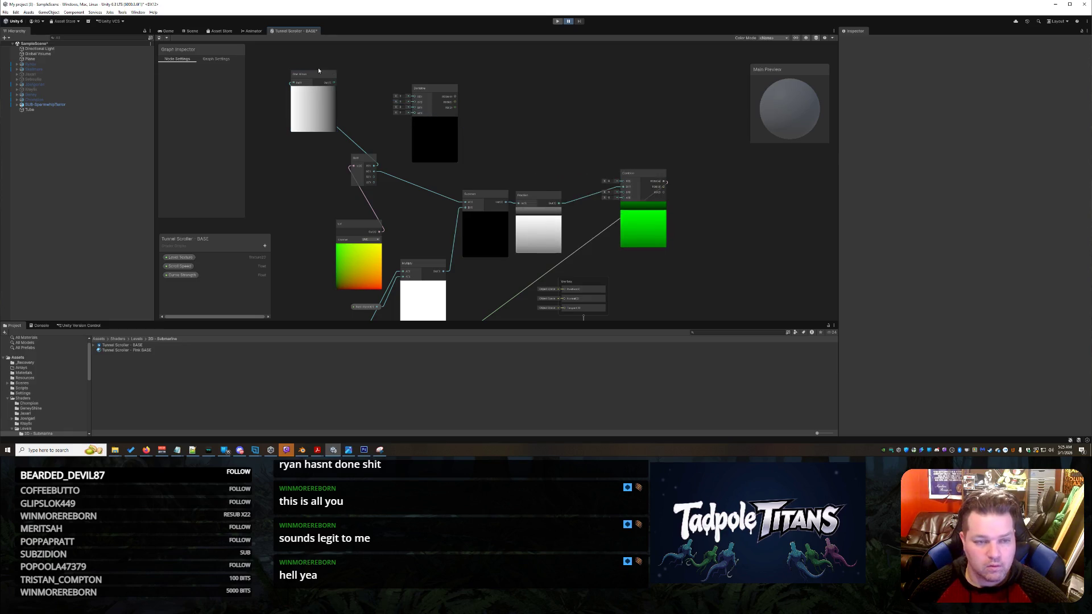
pyautogui.moveTo(336, 89)
pyautogui.mouseDown()
pyautogui.moveTo(385, 89)
pyautogui.moveTo(360, 89)
pyautogui.mouseUp()
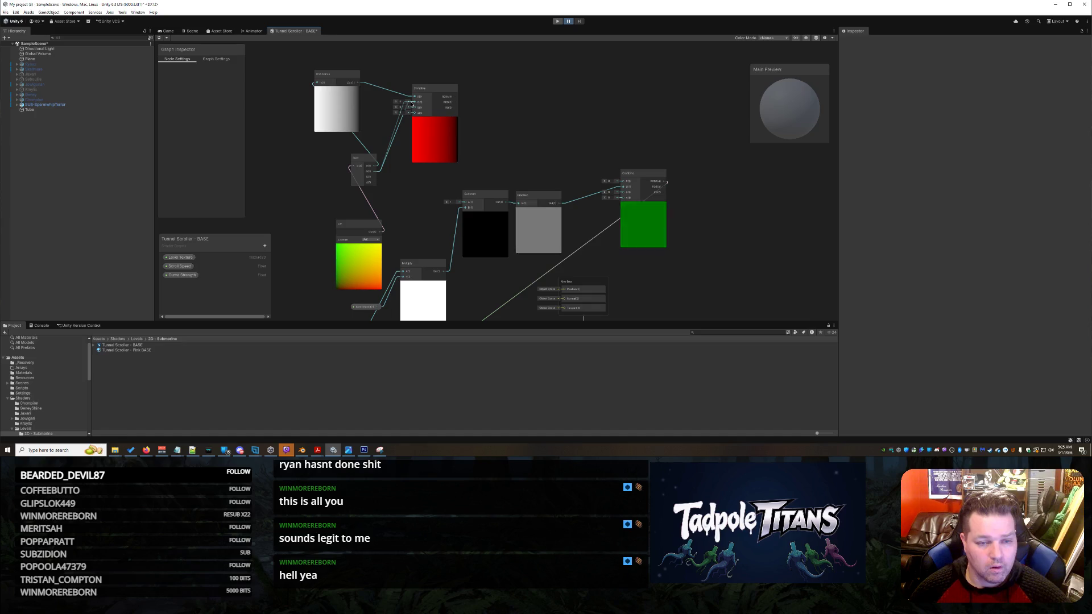
pyautogui.moveTo(410, 104); pyautogui.dragTo(413, 102)
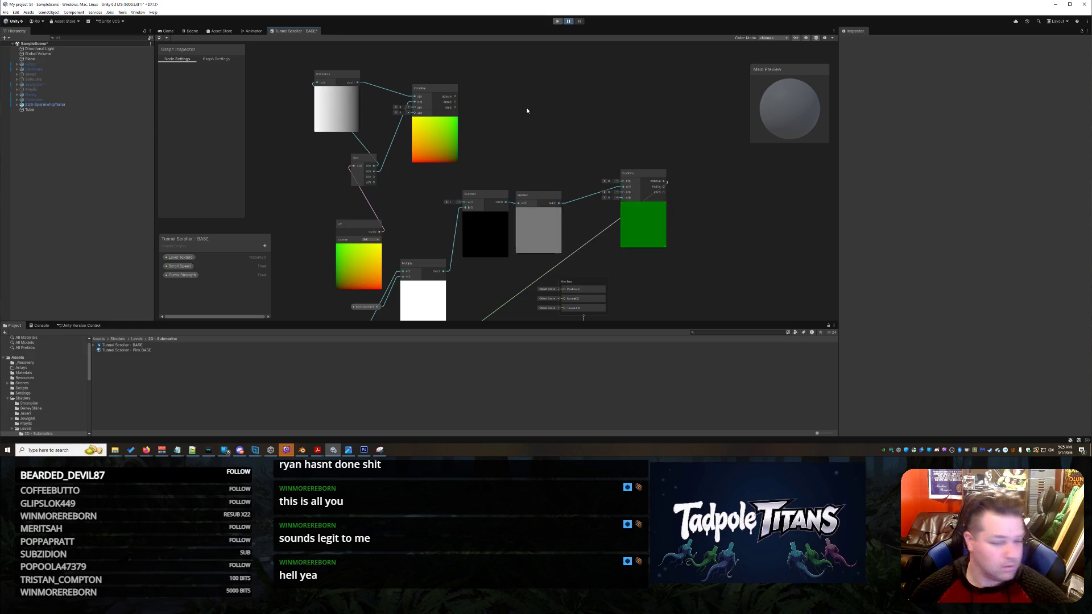
pyautogui.rightClick(630, 177)
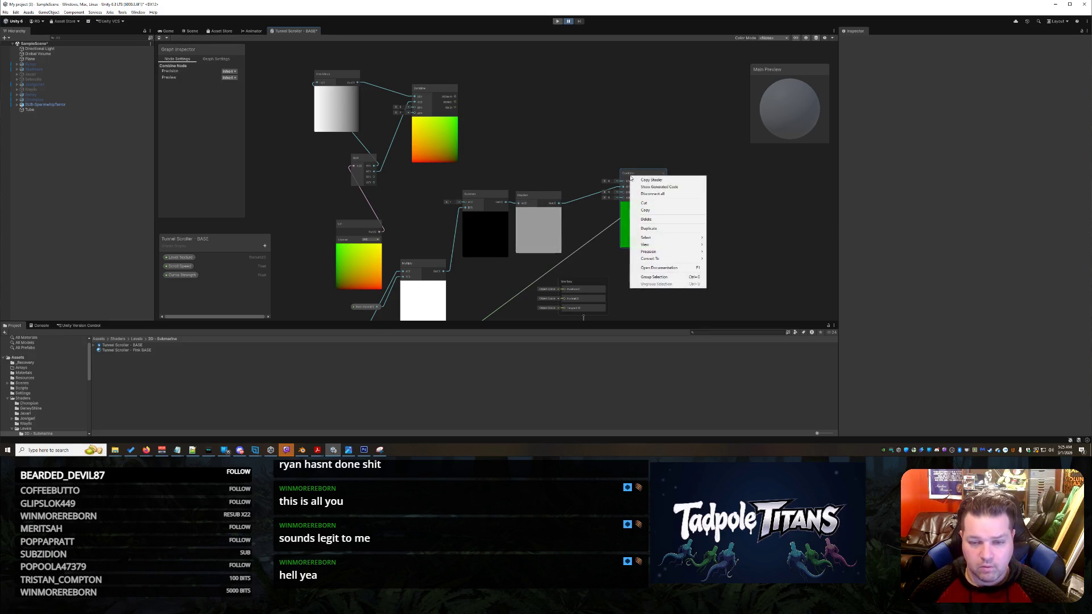
# Delete the old Combine node and route the new Combine's output toward Sample Texture 2D's UV.
pyautogui.click(646, 219)
pyautogui.rightClick(645, 165)
pyautogui.click(605, 195)
pyautogui.moveTo(604, 195); pyautogui.dragTo(637, 155)
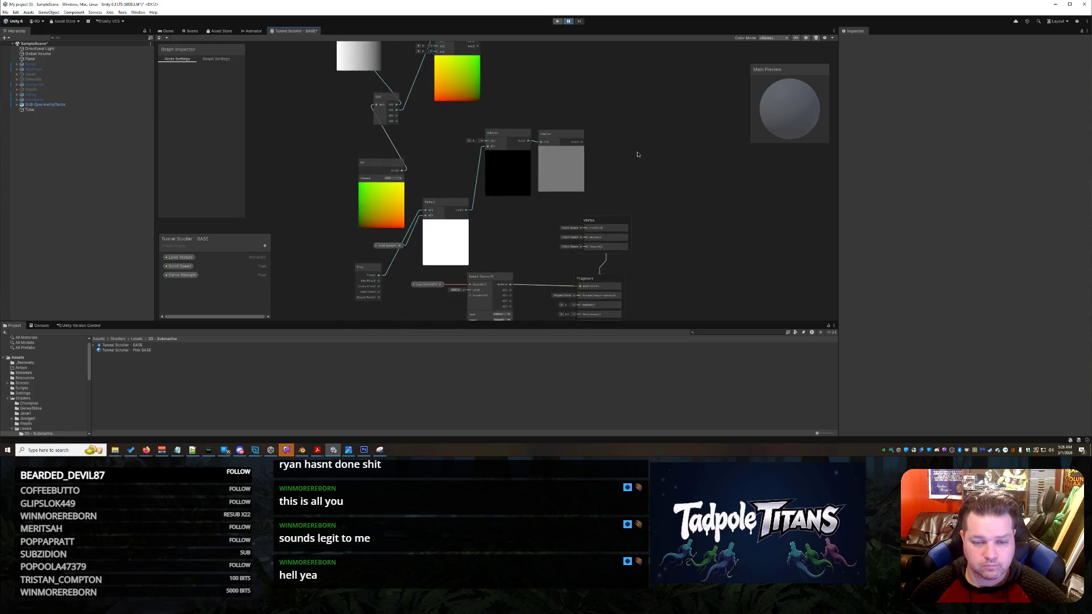
pyautogui.moveTo(585, 187); pyautogui.dragTo(572, 188)
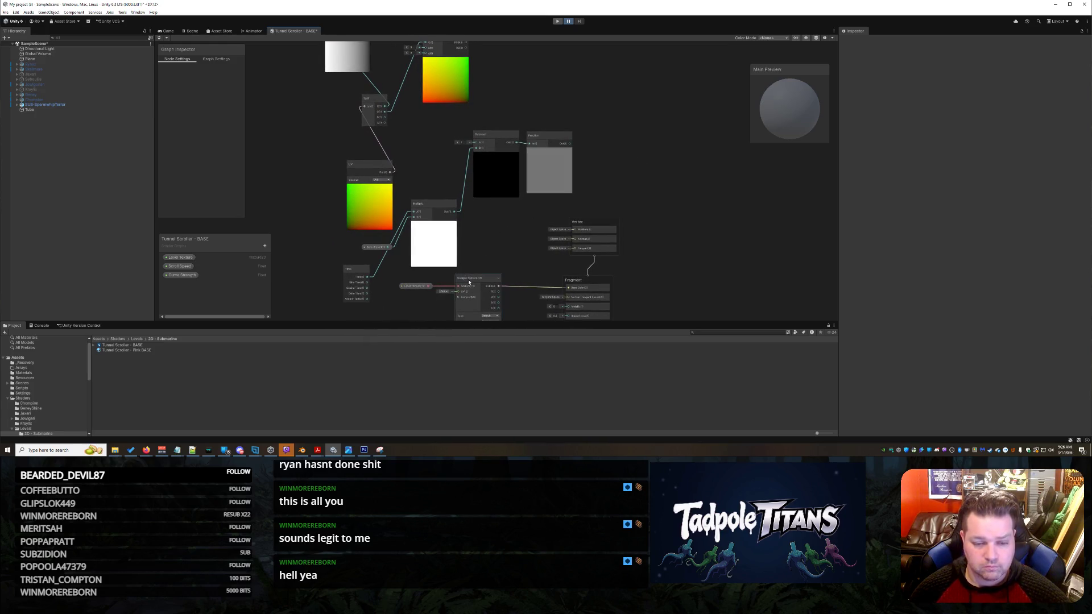
pyautogui.moveTo(447, 71)
pyautogui.mouseDown()
pyautogui.moveTo(435, 107)
pyautogui.moveTo(438, 92)
pyautogui.mouseUp()
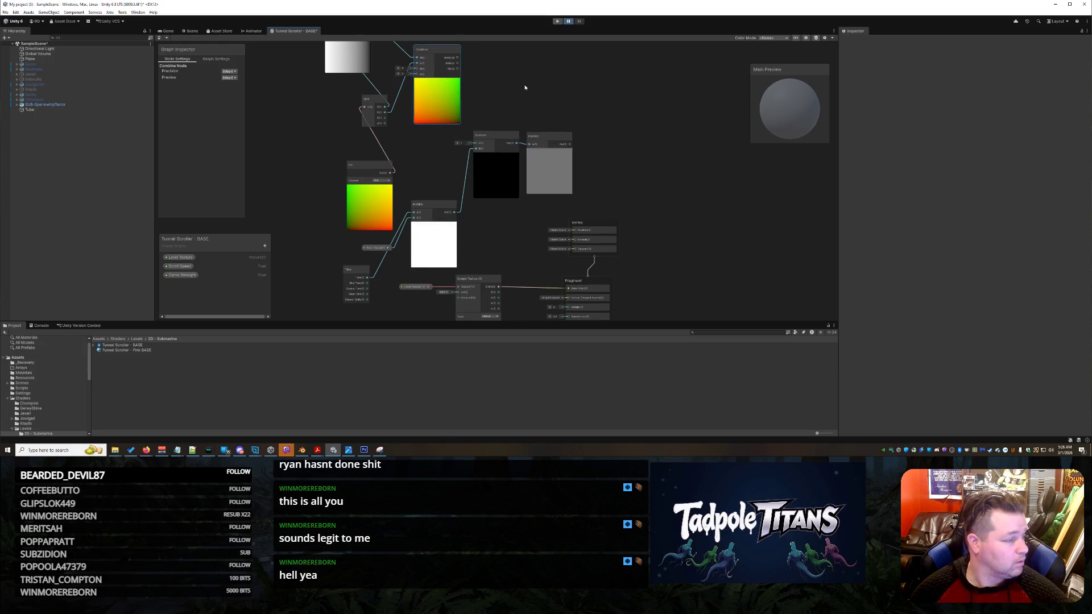
pyautogui.moveTo(458, 68); pyautogui.dragTo(488, 118)
pyautogui.moveTo(427, 276); pyautogui.dragTo(458, 269)
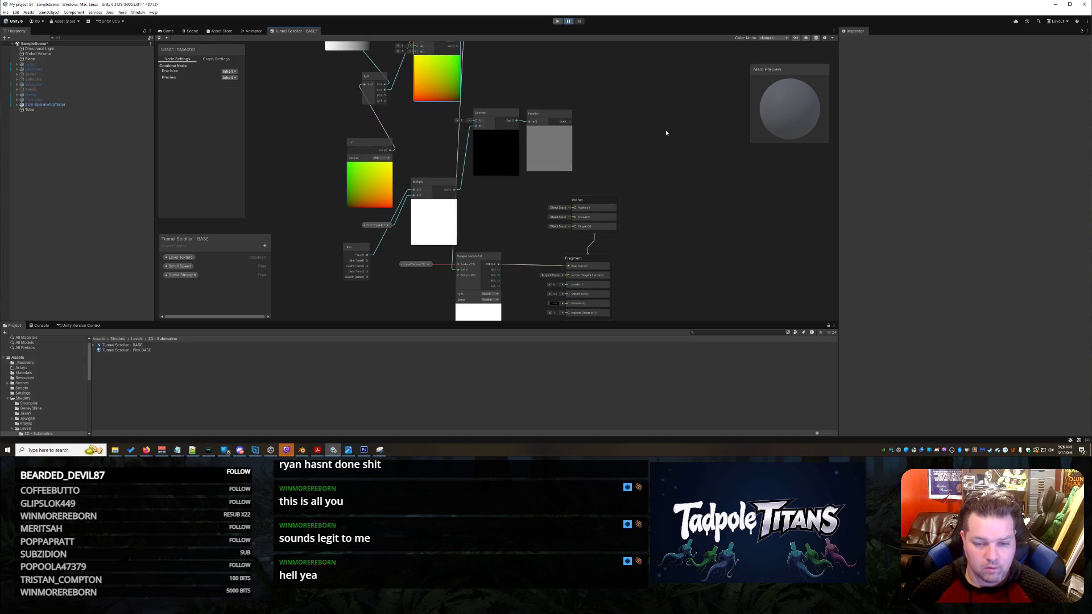
# Undo twice to restore the removed Combine node and its One Minus wiring.
pyautogui.scroll(2, 623, 138)
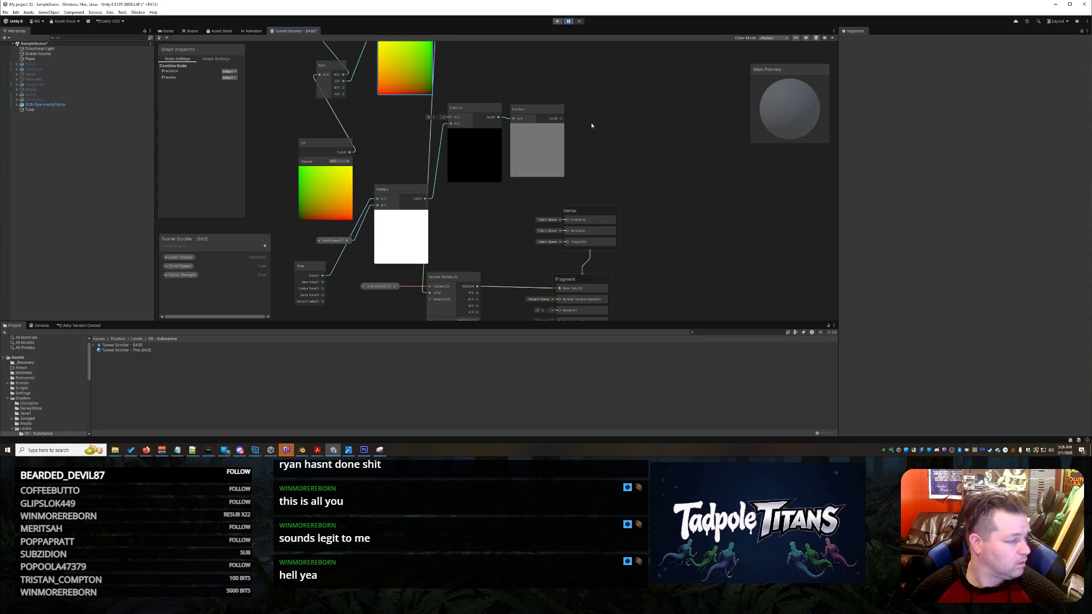
pyautogui.scroll(-2, 623, 139)
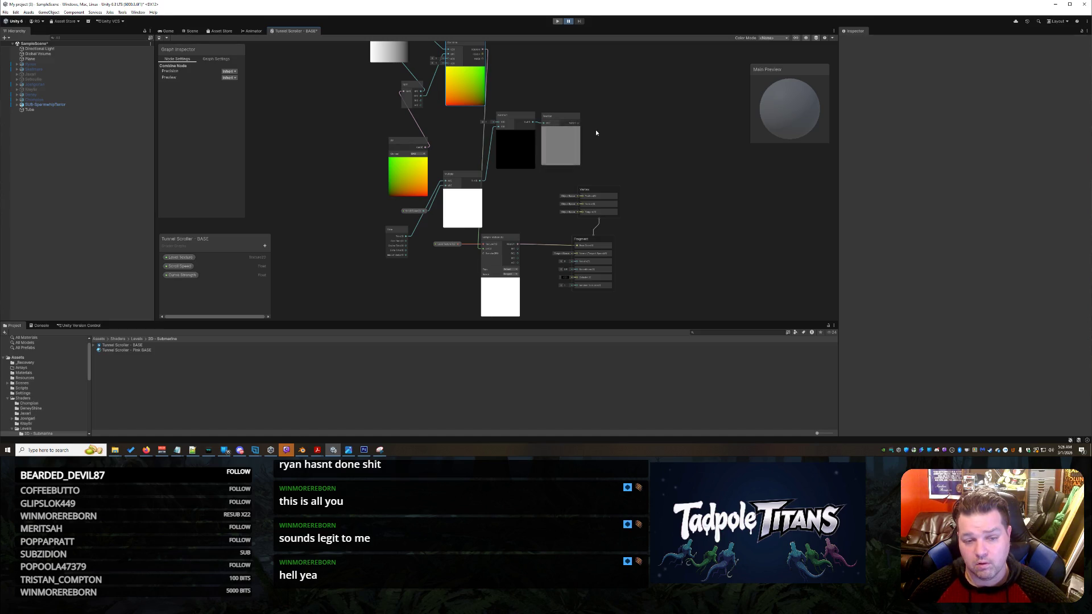
pyautogui.hotkey('ctrl', 'z')
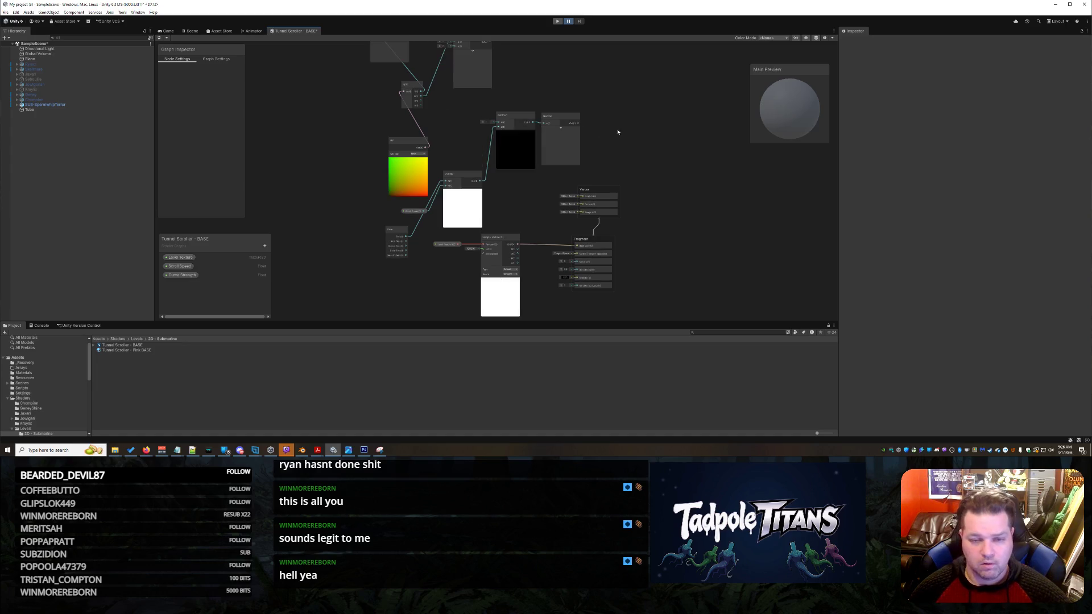
pyautogui.hotkey('ctrl', 'z')
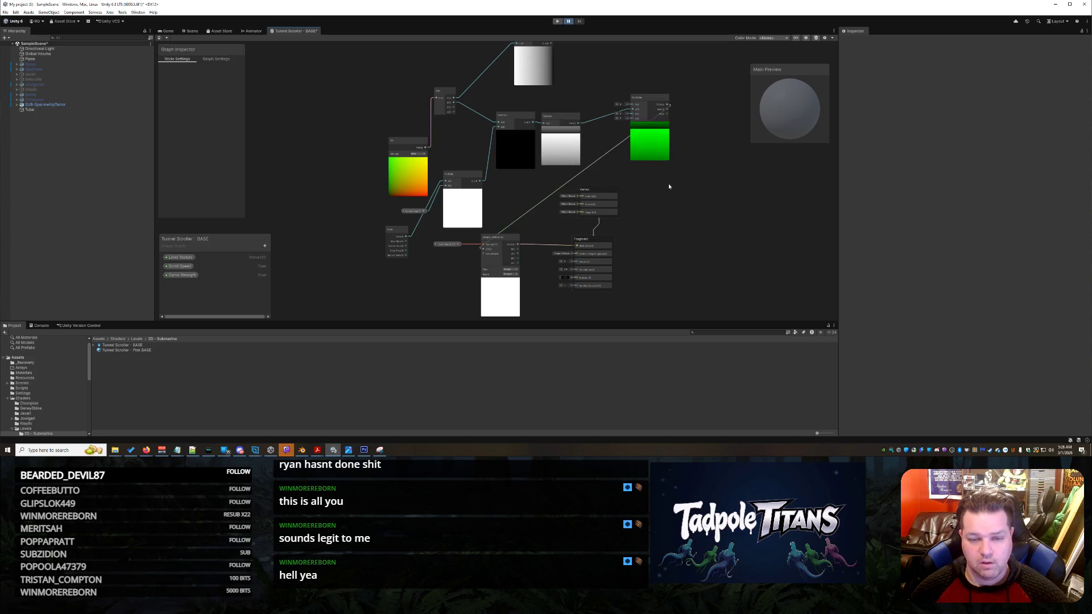
# Move One Minus left and wire its output into Combine's R input, giving a red-yellow gradient.
pyautogui.rightClick(684, 188)
pyautogui.scroll(3, 701, 209)
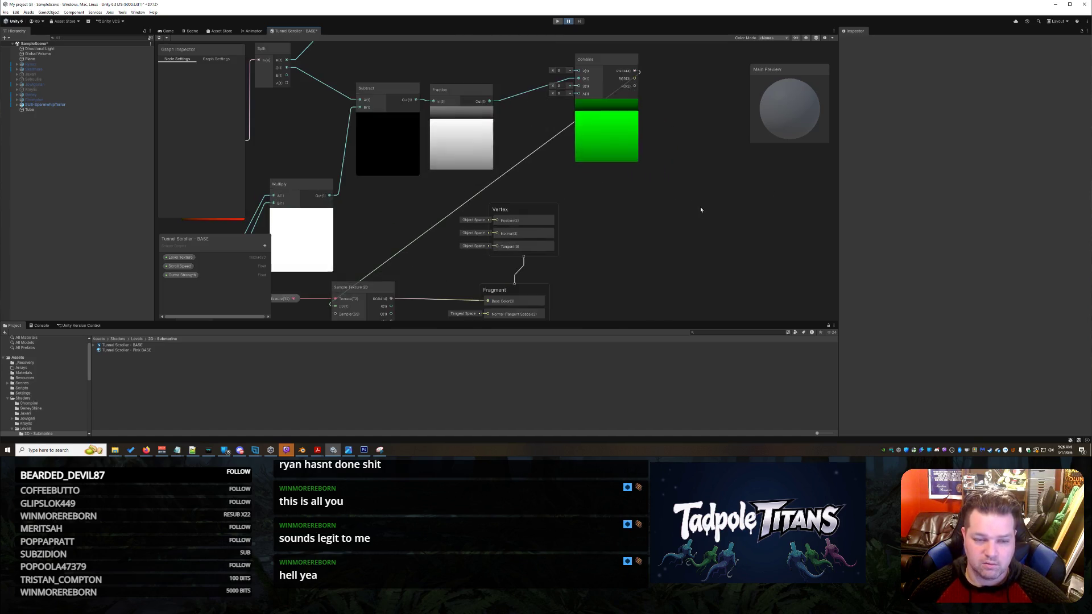
pyautogui.scroll(-2, 685, 203)
pyautogui.scroll(2, 678, 222)
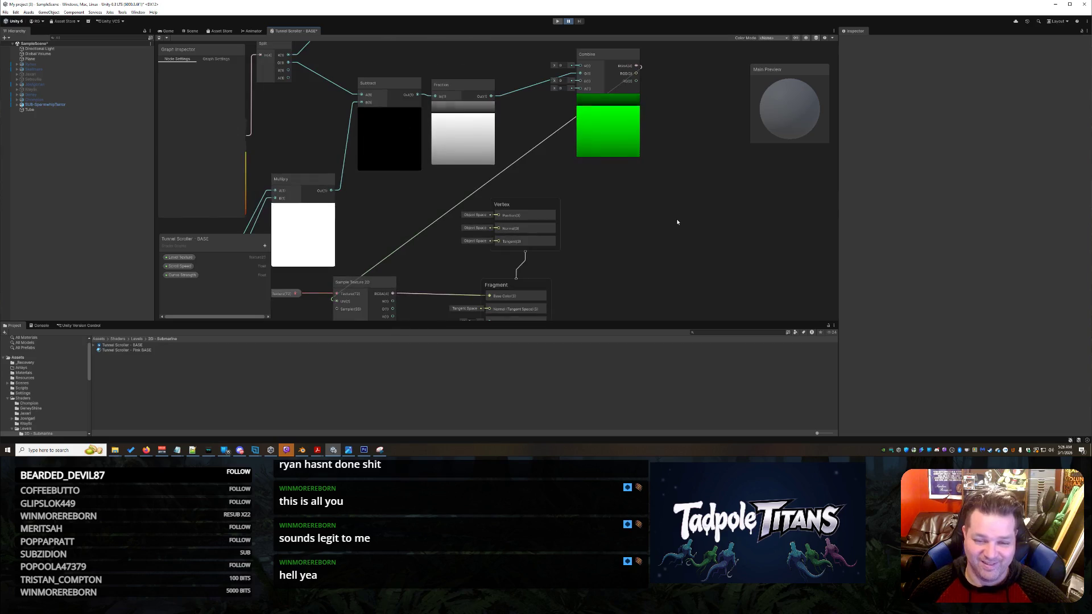
pyautogui.moveTo(636, 225); pyautogui.dragTo(714, 159)
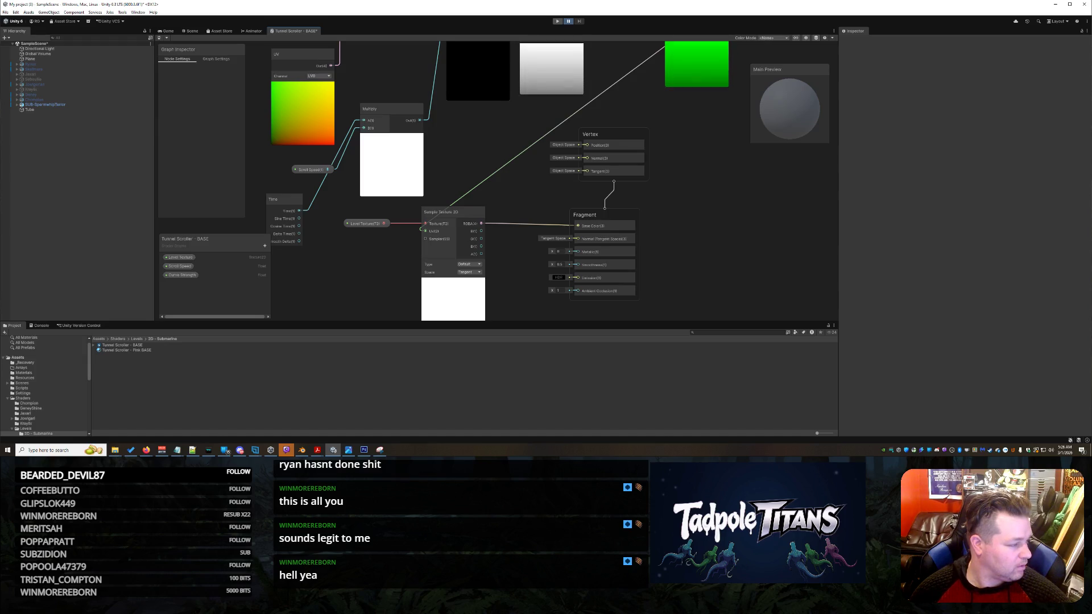
pyautogui.scroll(-1, 720, 164)
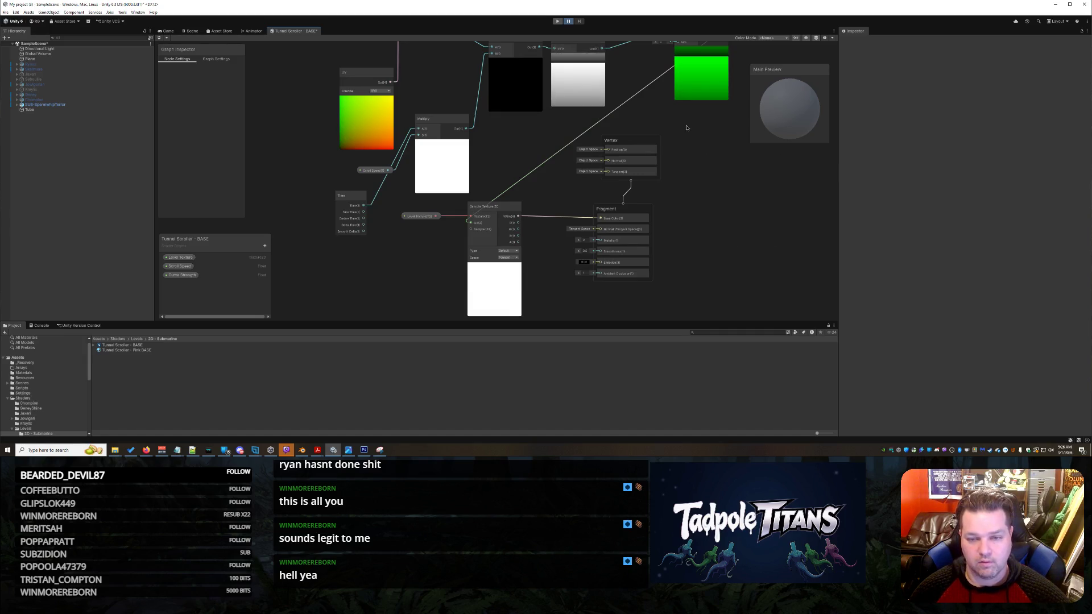
pyautogui.moveTo(691, 135); pyautogui.dragTo(674, 285)
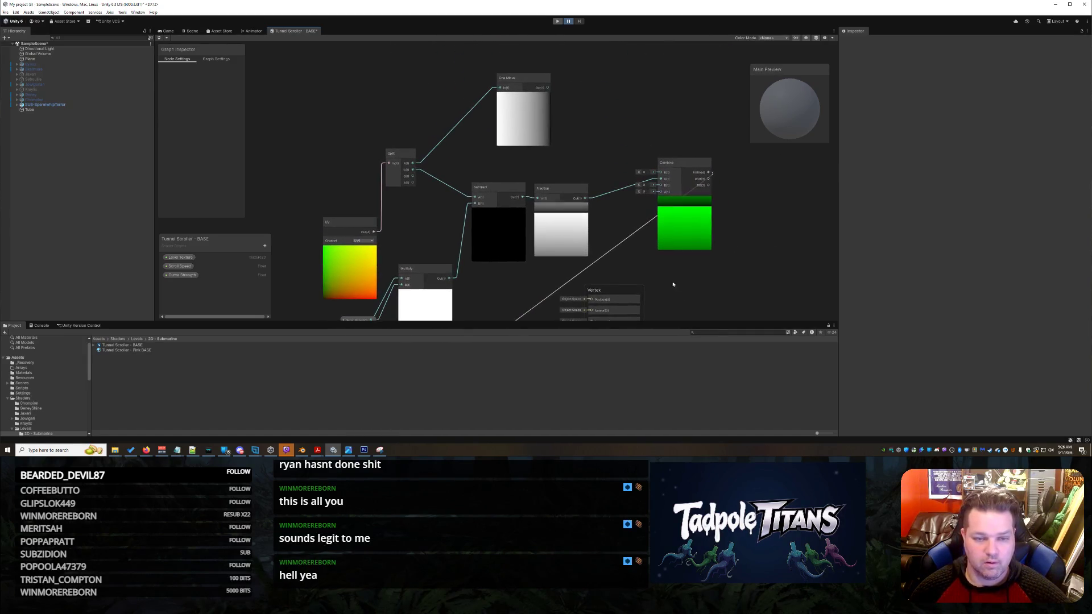
pyautogui.moveTo(524, 78); pyautogui.dragTo(468, 73)
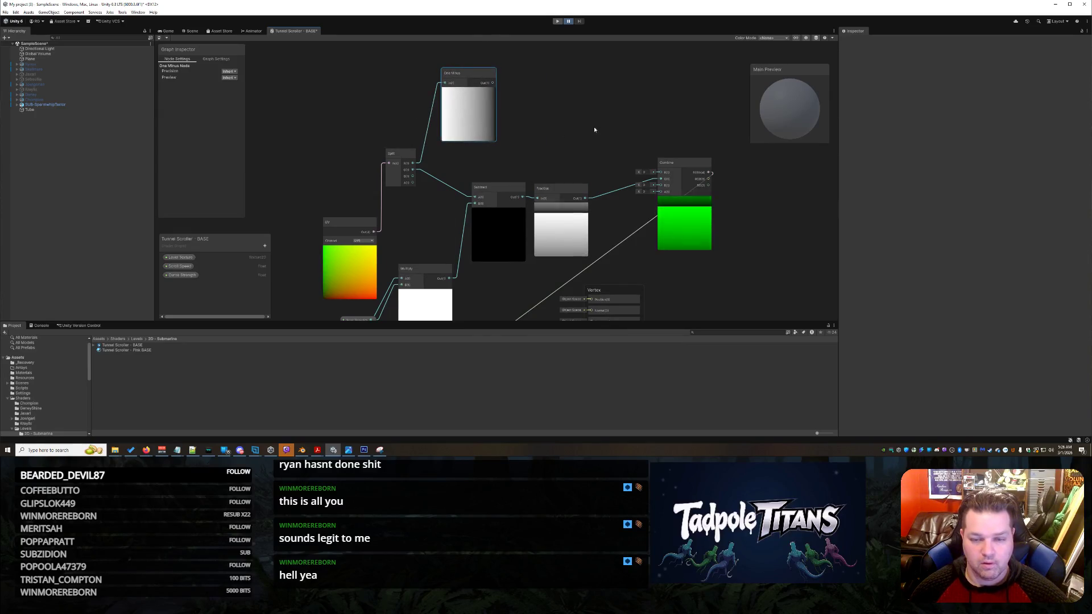
pyautogui.moveTo(594, 130); pyautogui.dragTo(586, 120)
pyautogui.moveTo(484, 74); pyautogui.dragTo(651, 164)
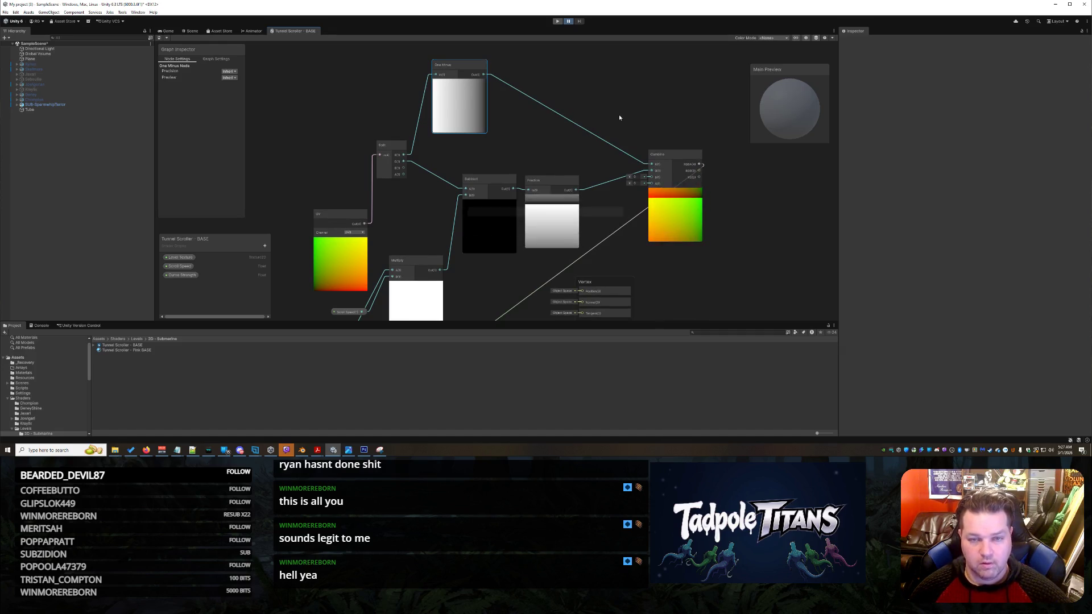
pyautogui.hotkey('ctrl', '1')
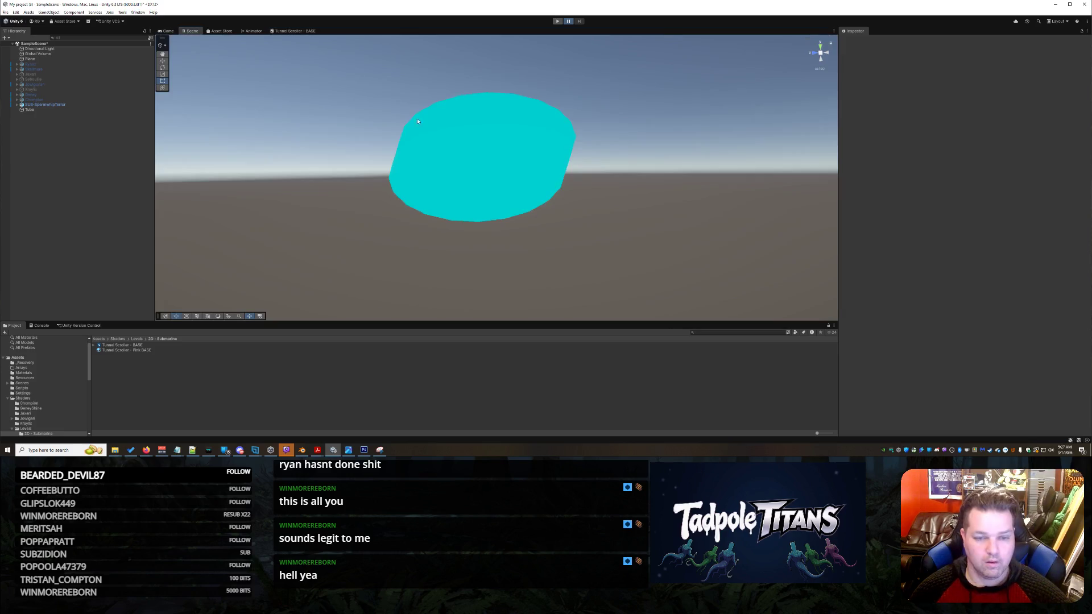
# Orbit and zoom around the submarine's recompiled pink tunnel, then return to Tunnel Scroller - BASE.
pyautogui.moveTo(554, 205)
pyautogui.mouseDown()
pyautogui.moveTo(580, 210)
pyautogui.moveTo(528, 215)
pyautogui.mouseUp()
pyautogui.scroll(5, 528, 219)
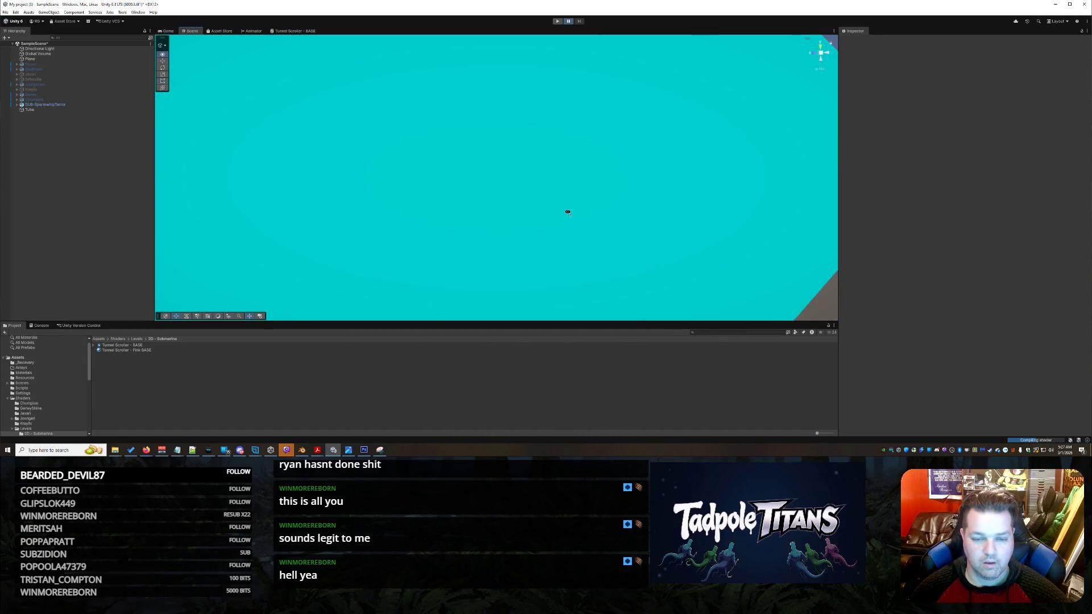
pyautogui.moveTo(569, 214)
pyautogui.mouseDown()
pyautogui.moveTo(534, 237)
pyautogui.moveTo(545, 197)
pyautogui.moveTo(549, 220)
pyautogui.moveTo(599, 195)
pyautogui.moveTo(539, 200)
pyautogui.moveTo(655, 199)
pyautogui.mouseUp()
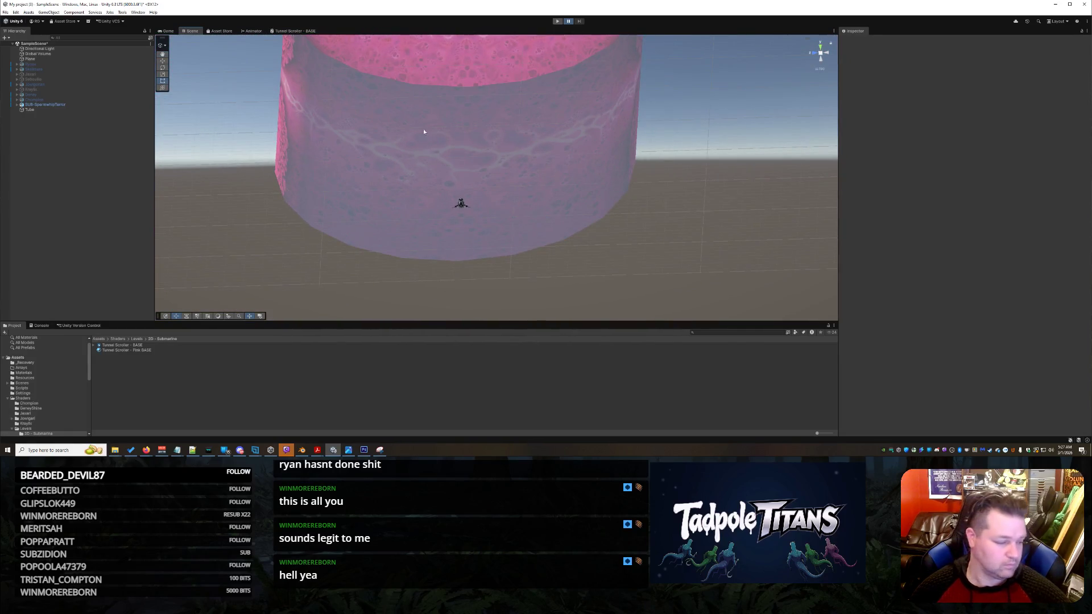
pyautogui.click(294, 32)
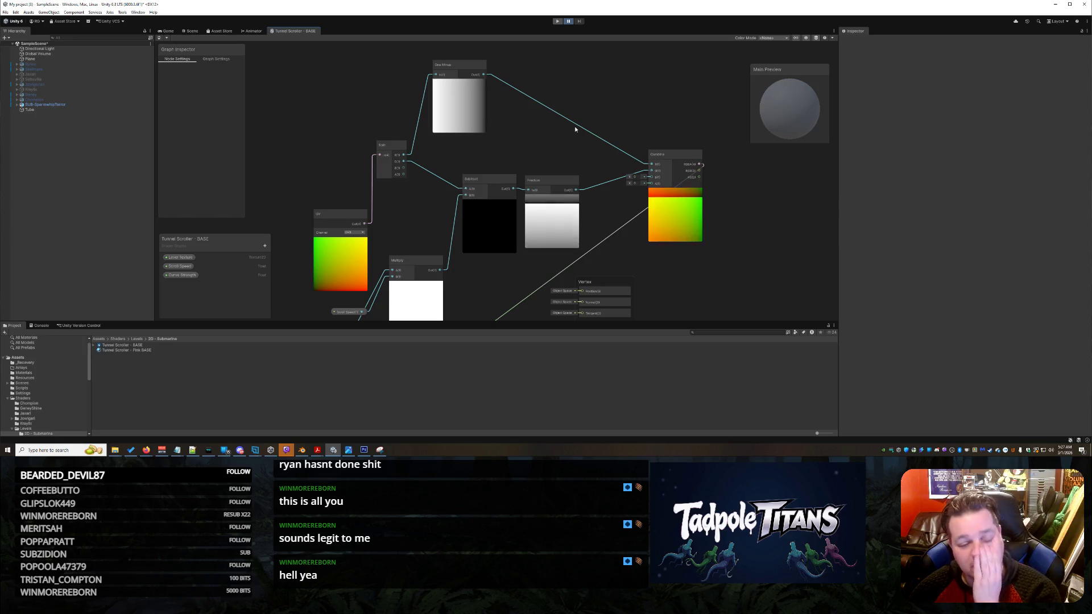
# Drag the UV node up and to the left, then pan up and zoom out the graph.
pyautogui.moveTo(339, 214); pyautogui.dragTo(325, 185)
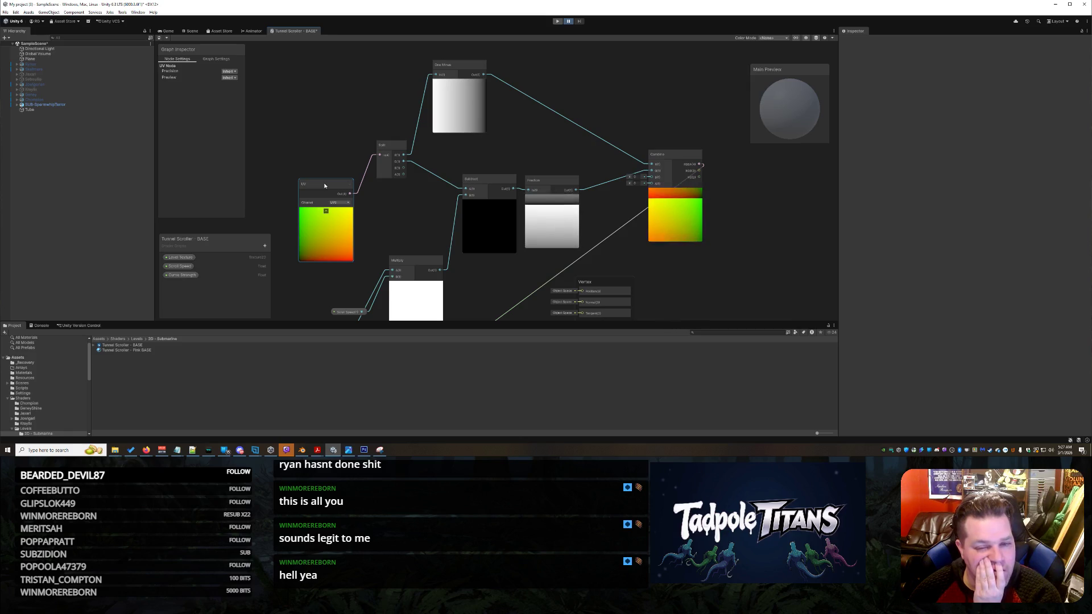
pyautogui.moveTo(520, 295); pyautogui.dragTo(522, 274)
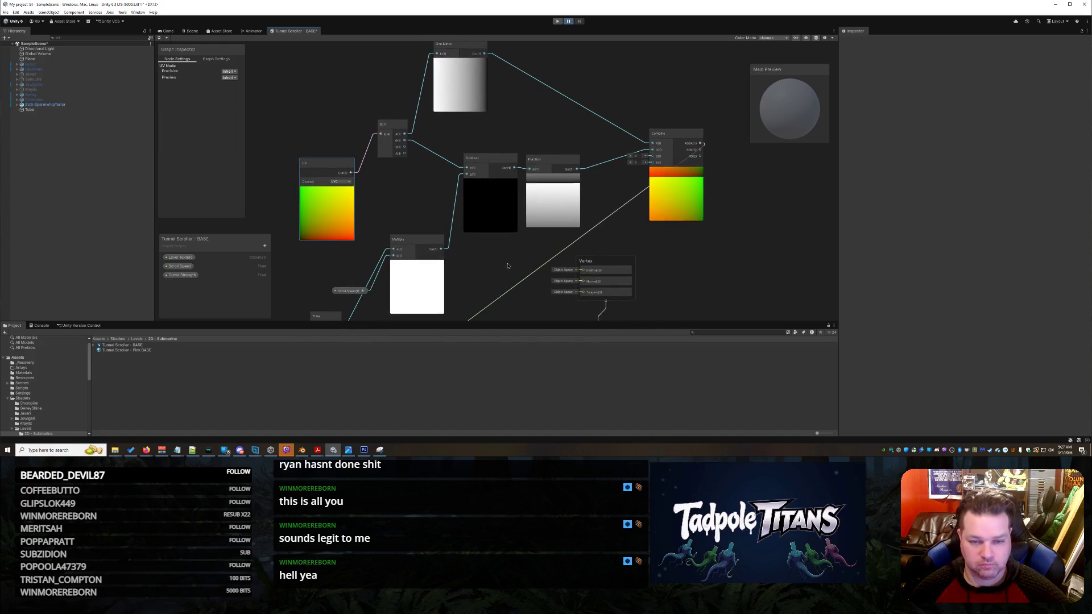
pyautogui.scroll(-1, 508, 266)
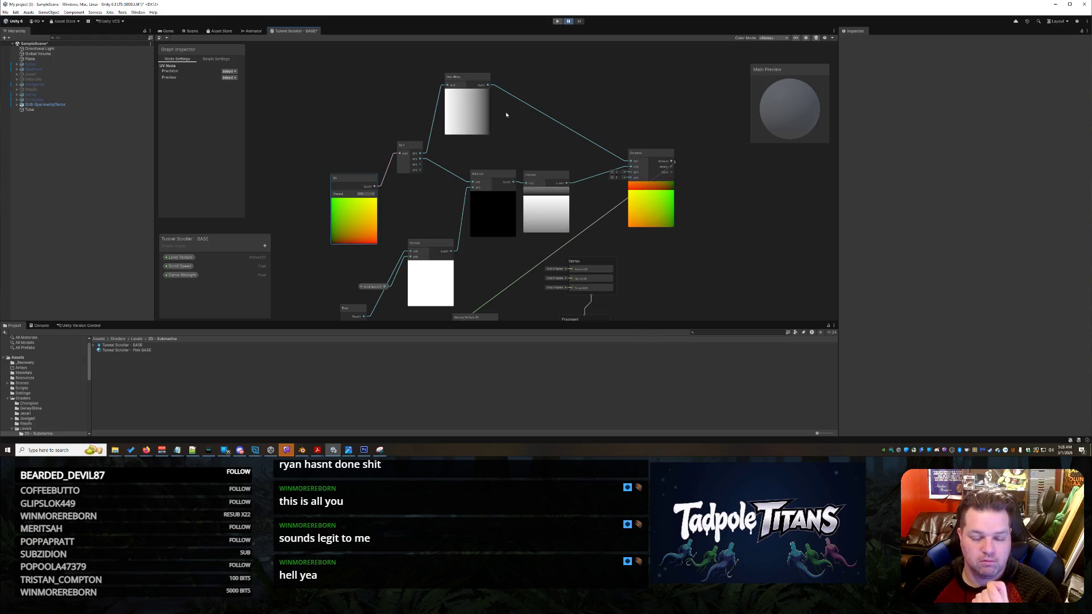
# Delete the One Minus node and add a Multiply node near the top of the graph.
pyautogui.rightClick(471, 78)
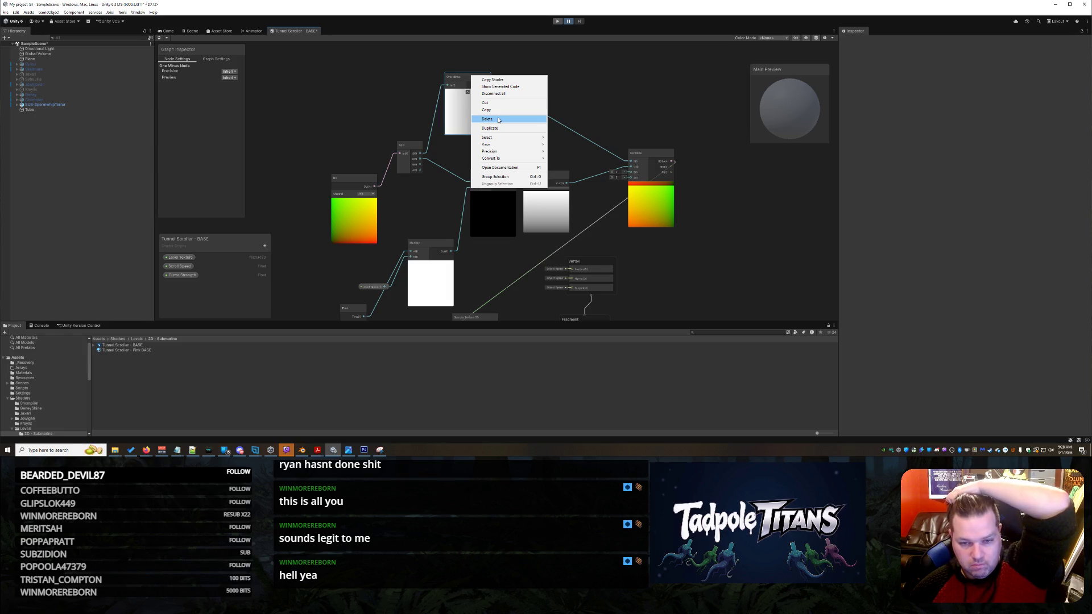
pyautogui.click(498, 119)
pyautogui.rightClick(460, 117)
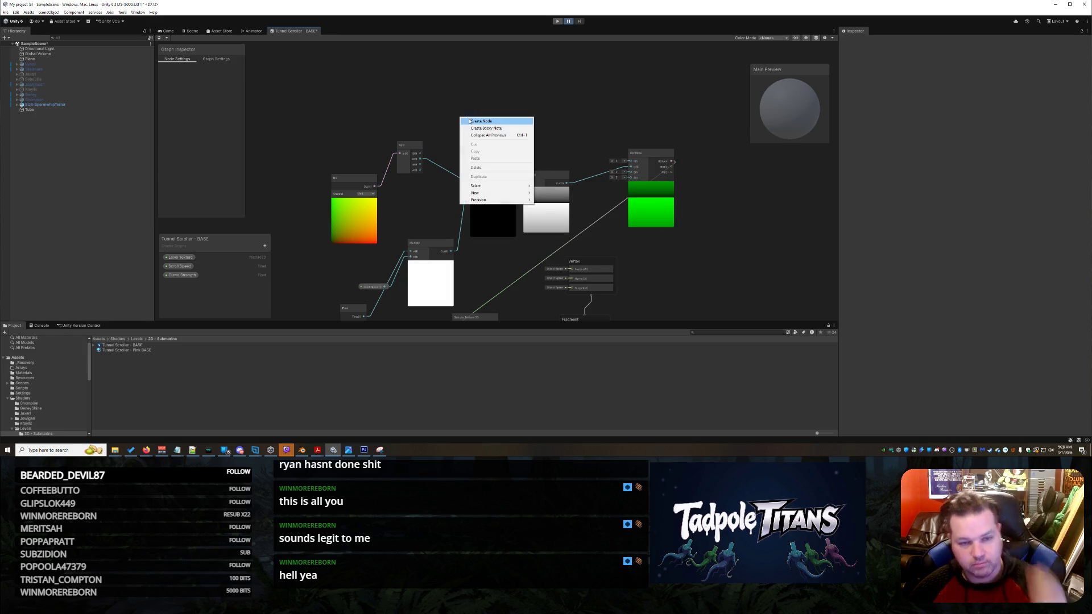
pyautogui.click(477, 122)
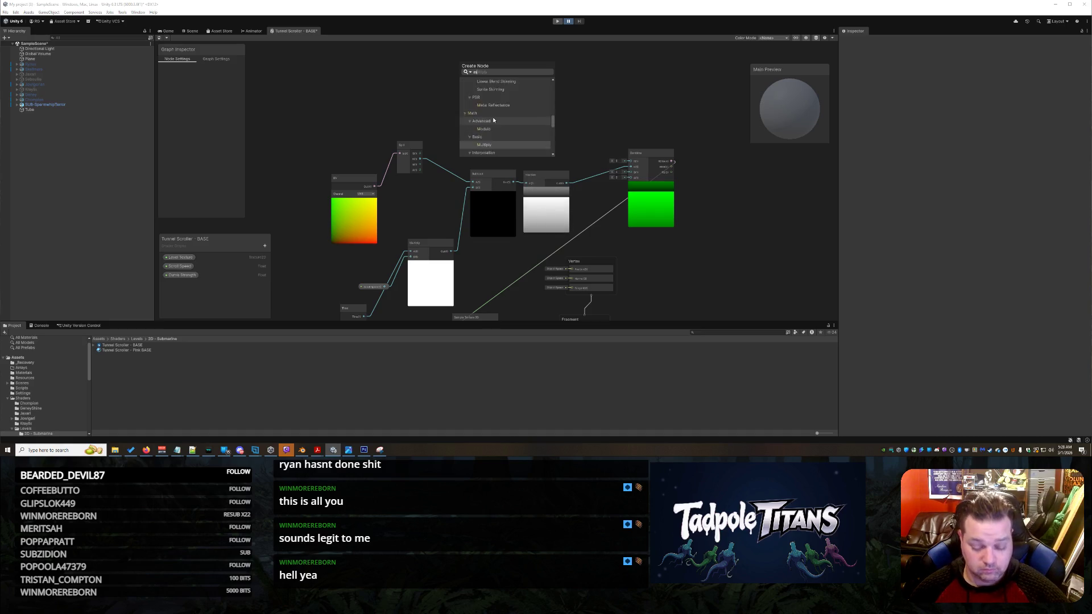
pyautogui.click(497, 121)
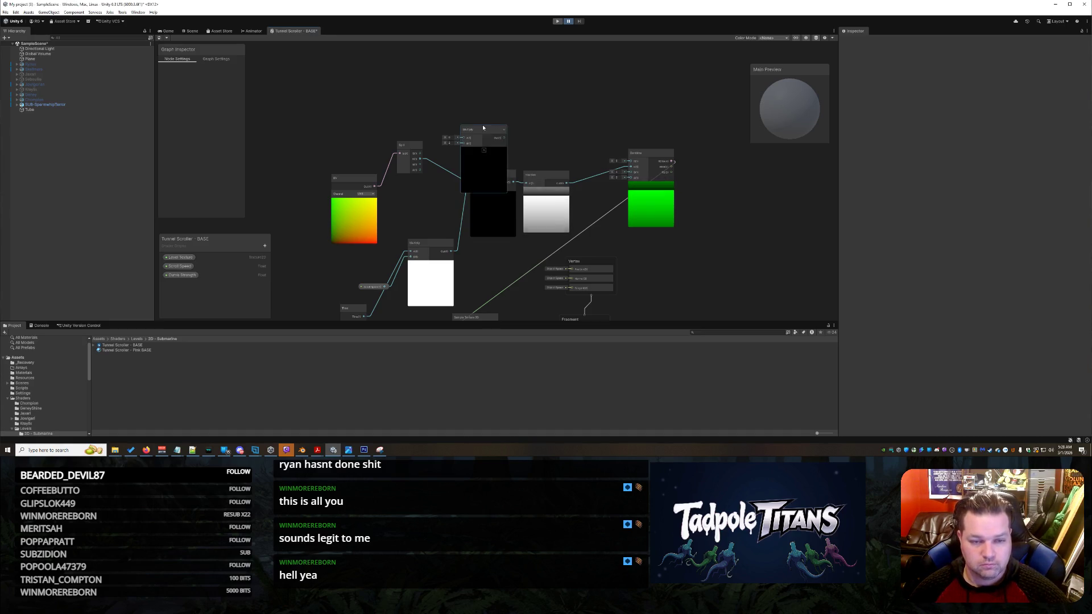
pyautogui.moveTo(481, 130); pyautogui.dragTo(477, 102)
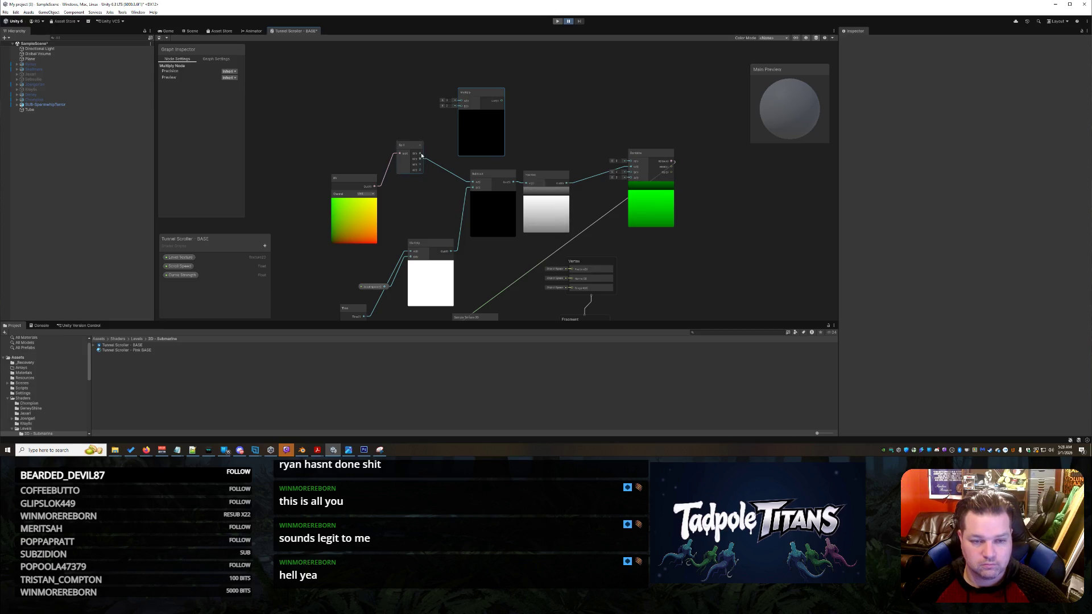
# Connect the Split output into Multiply input A and save the graph.
pyautogui.moveTo(462, 101); pyautogui.dragTo(462, 101)
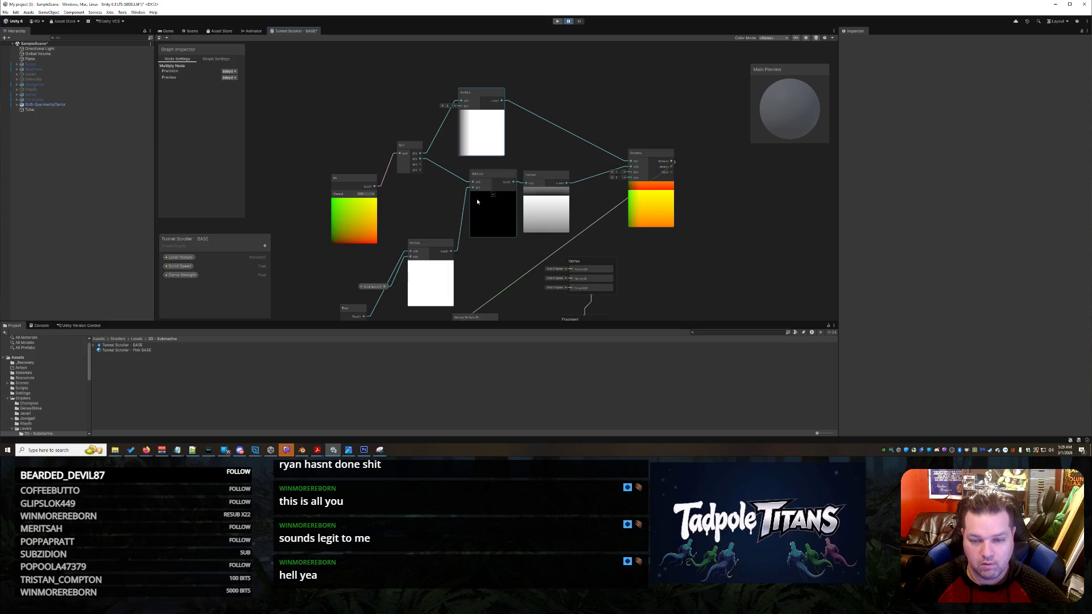
pyautogui.click(630, 100)
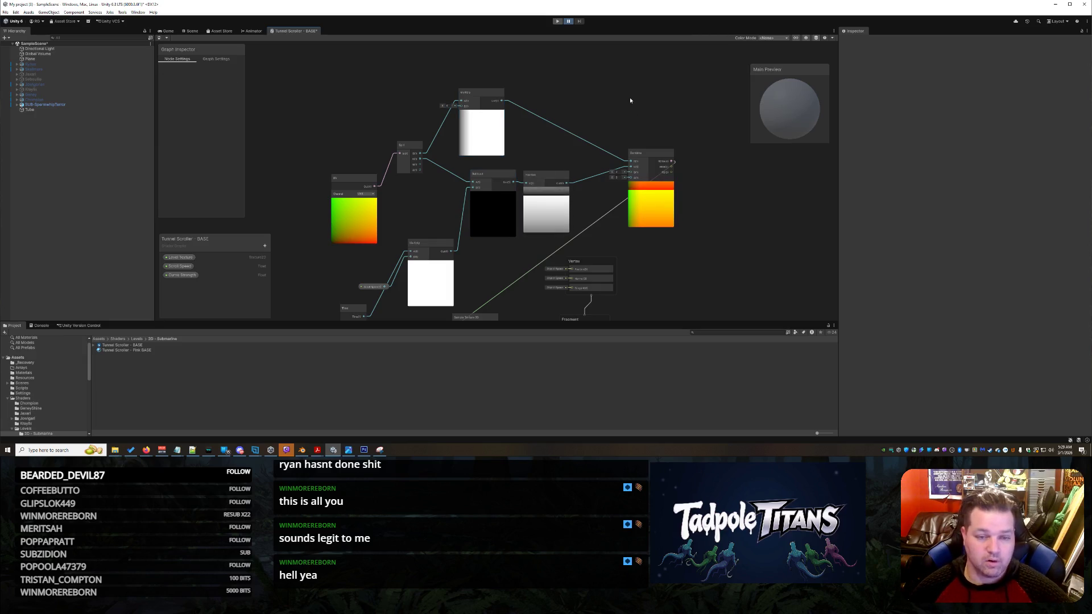
pyautogui.hotkey('ctrl', 's')
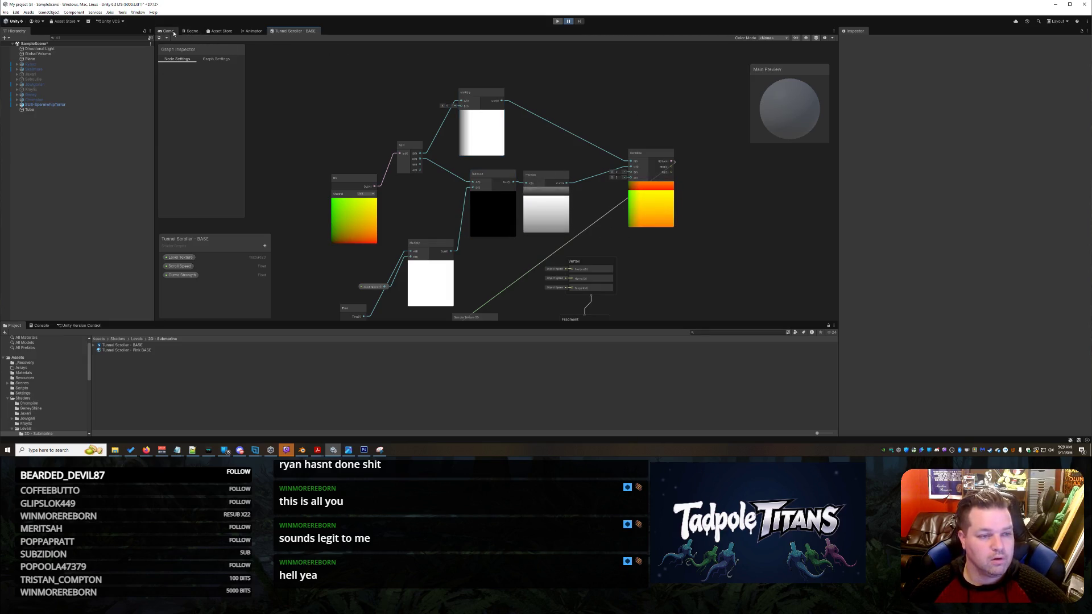
# Zoom and orbit the Scene view around the pink tunnel and submarine, then return to the Tunnel Scroller - BASE graph.
pyautogui.click(190, 31)
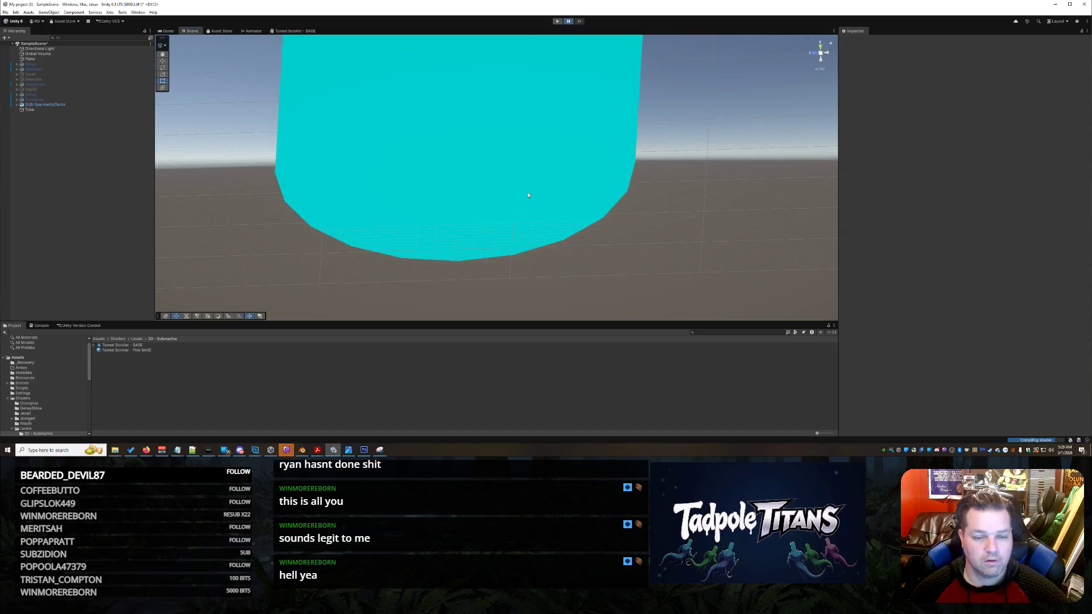
pyautogui.scroll(6, 527, 208)
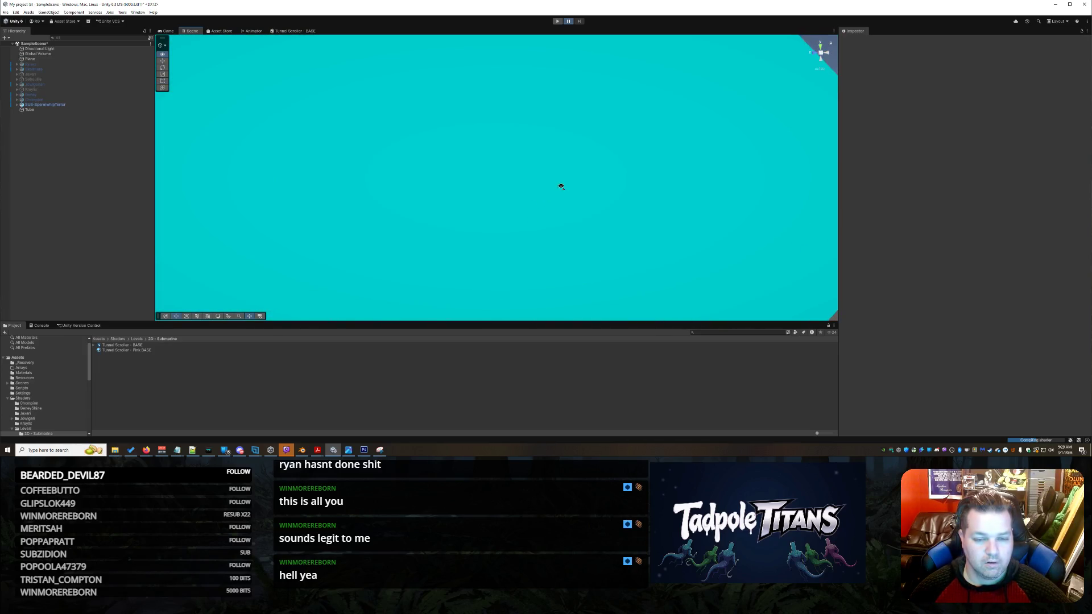
pyautogui.scroll(-6, 554, 176)
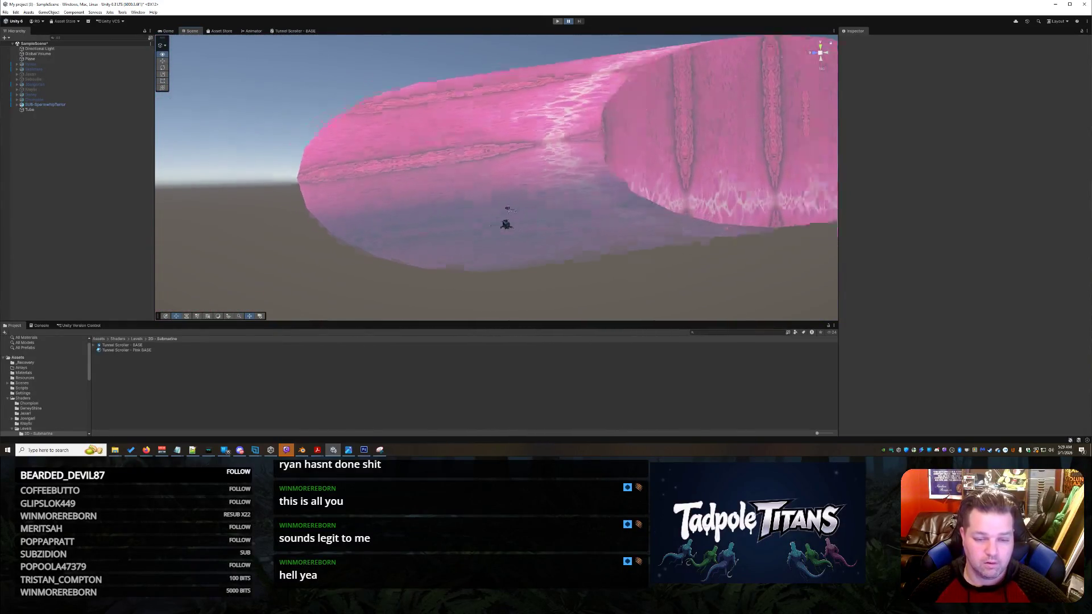
pyautogui.scroll(4, 500, 210)
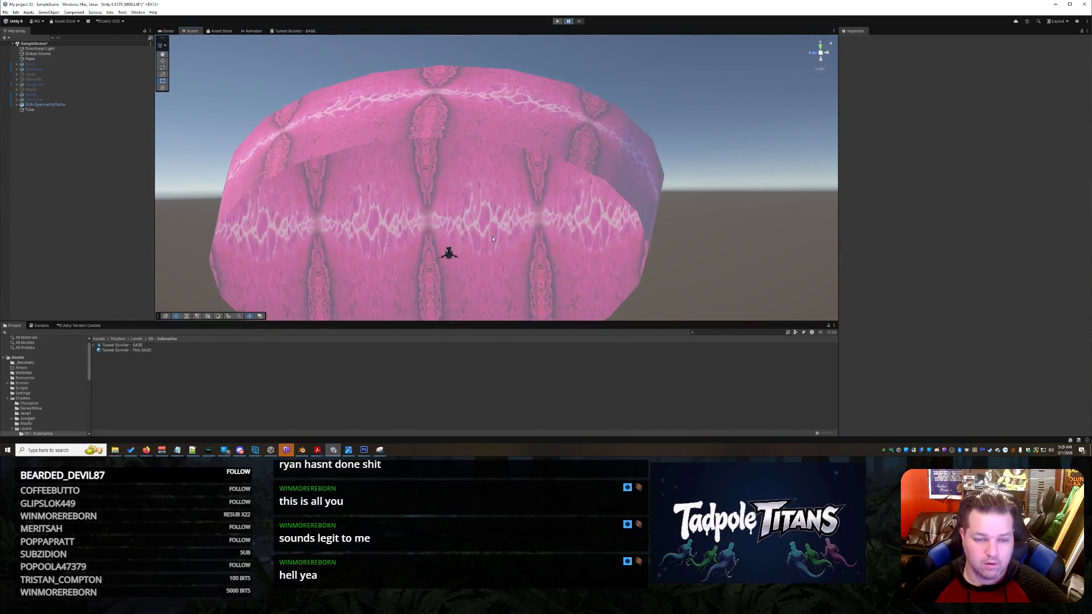
pyautogui.scroll(-5, 495, 216)
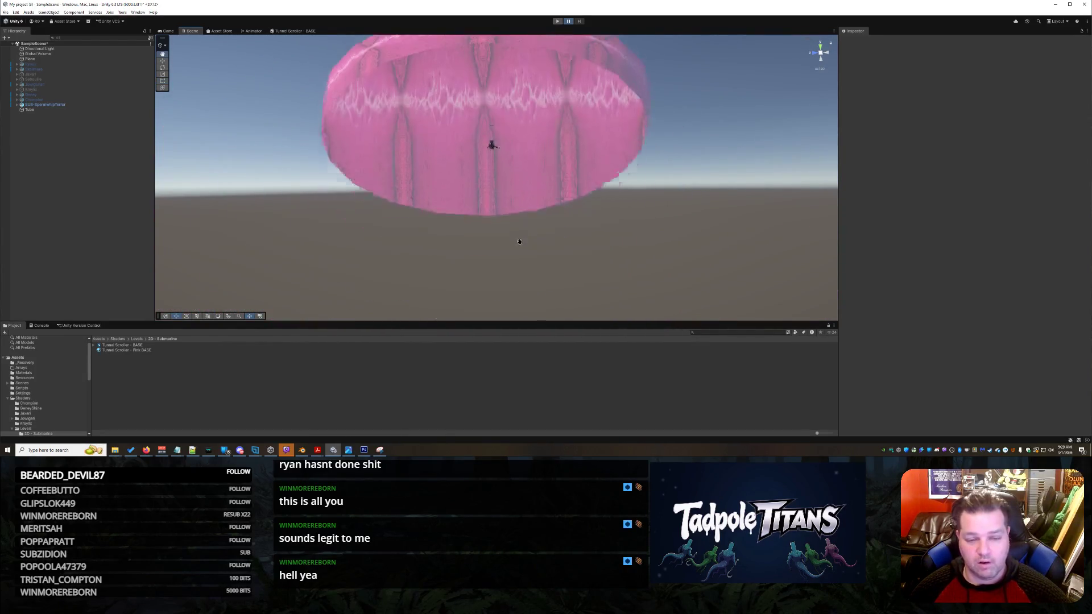
pyautogui.scroll(5, 517, 242)
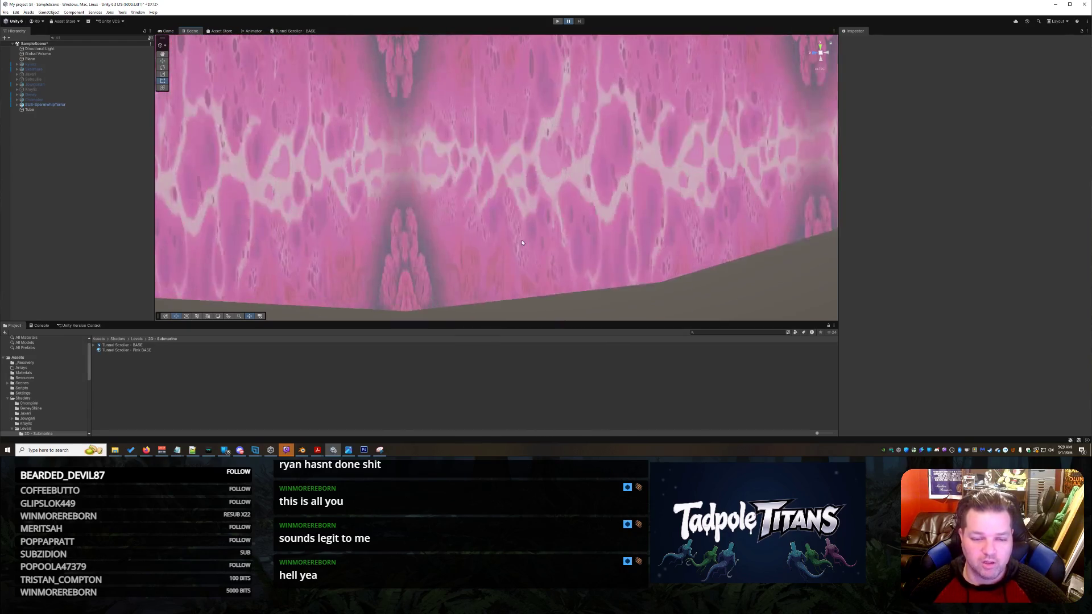
pyautogui.moveTo(525, 199)
pyautogui.mouseDown()
pyautogui.moveTo(521, 175)
pyautogui.moveTo(558, 183)
pyautogui.moveTo(522, 188)
pyautogui.moveTo(517, 205)
pyautogui.moveTo(574, 187)
pyautogui.moveTo(524, 171)
pyautogui.moveTo(390, 171)
pyautogui.moveTo(341, 224)
pyautogui.moveTo(506, 174)
pyautogui.moveTo(500, 142)
pyautogui.moveTo(527, 192)
pyautogui.mouseUp()
pyautogui.scroll(2, 560, 250)
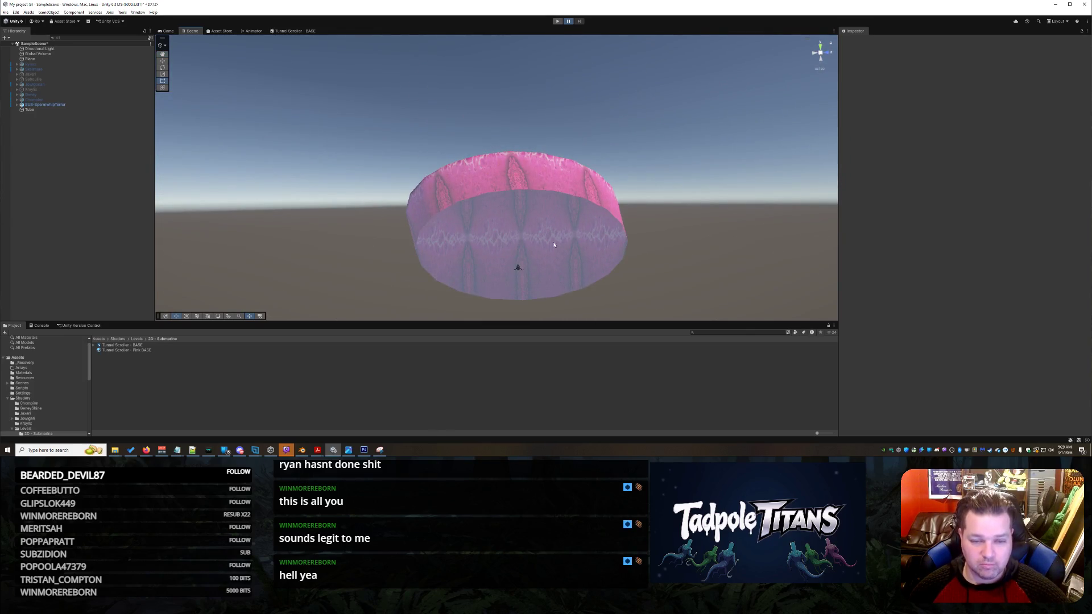
pyautogui.click(294, 31)
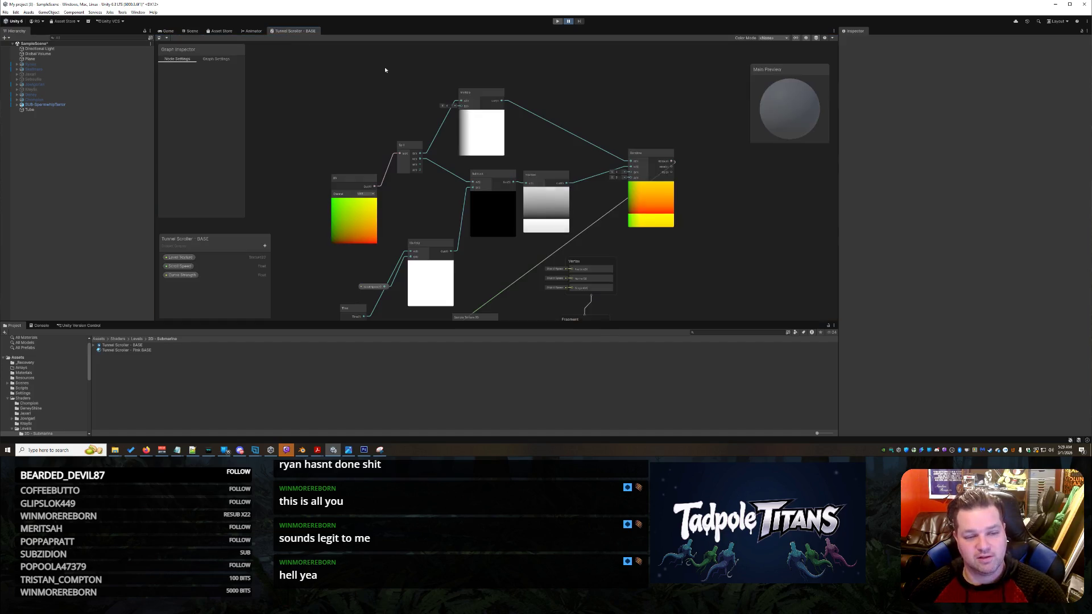
# Enter 0.1 in the Multiply node's B input and save the Tunnel Scroller - BASE graph.
pyautogui.click(477, 92)
pyautogui.click(446, 105)
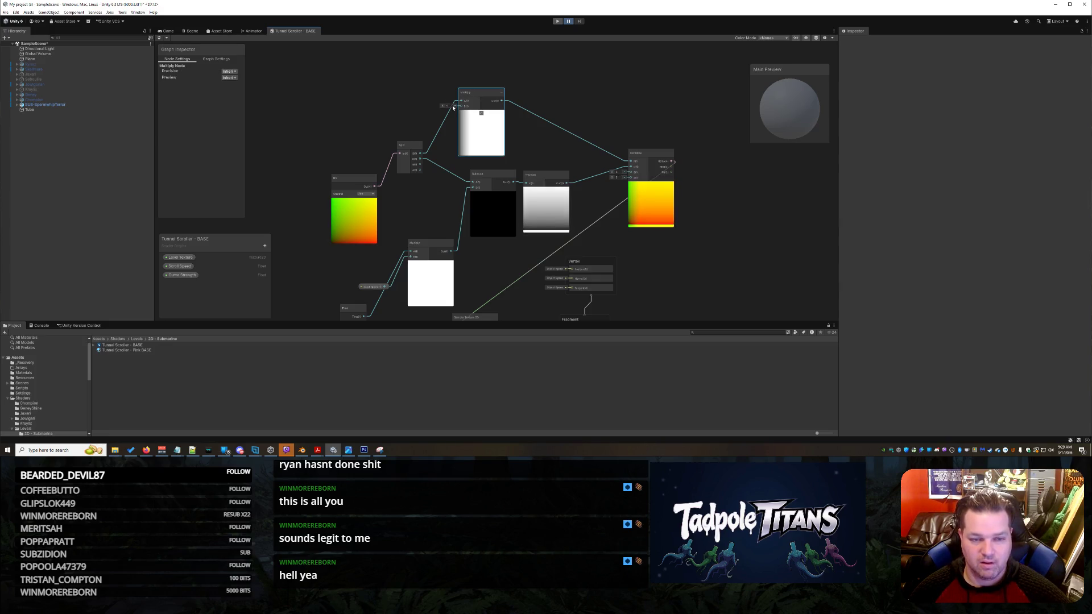
pyautogui.write('0.1')
pyautogui.press('Return')
pyautogui.click(521, 114)
pyautogui.hotkey('ctrl', 's')
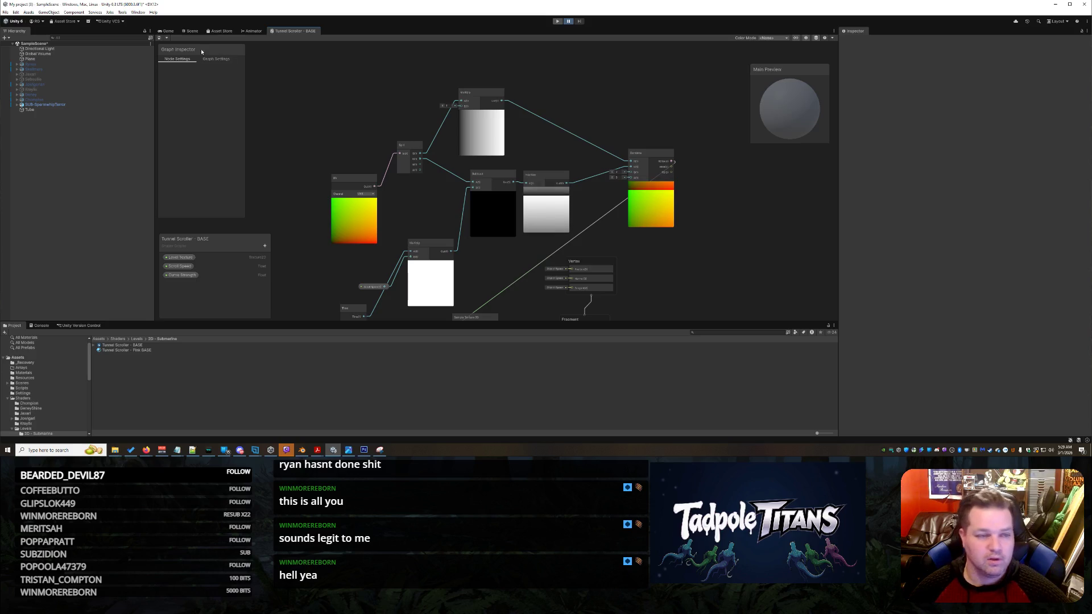
pyautogui.click(191, 31)
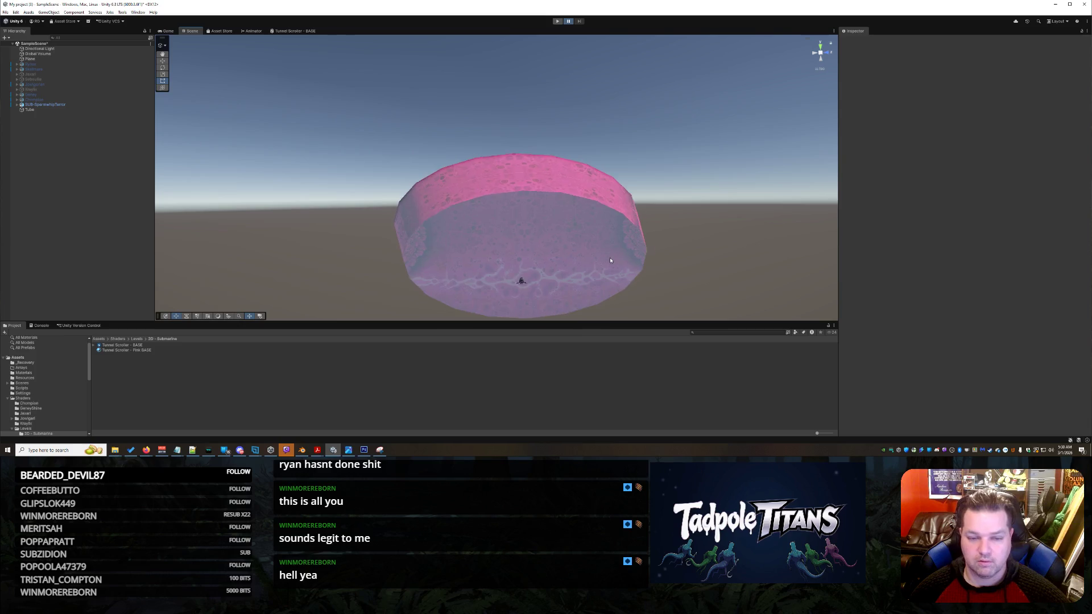
# Orbit and zoom the Scene camera into the tunnel to view the pink wall around the submarine.
pyautogui.moveTo(597, 246)
pyautogui.mouseDown()
pyautogui.moveTo(583, 172)
pyautogui.moveTo(583, 196)
pyautogui.mouseUp()
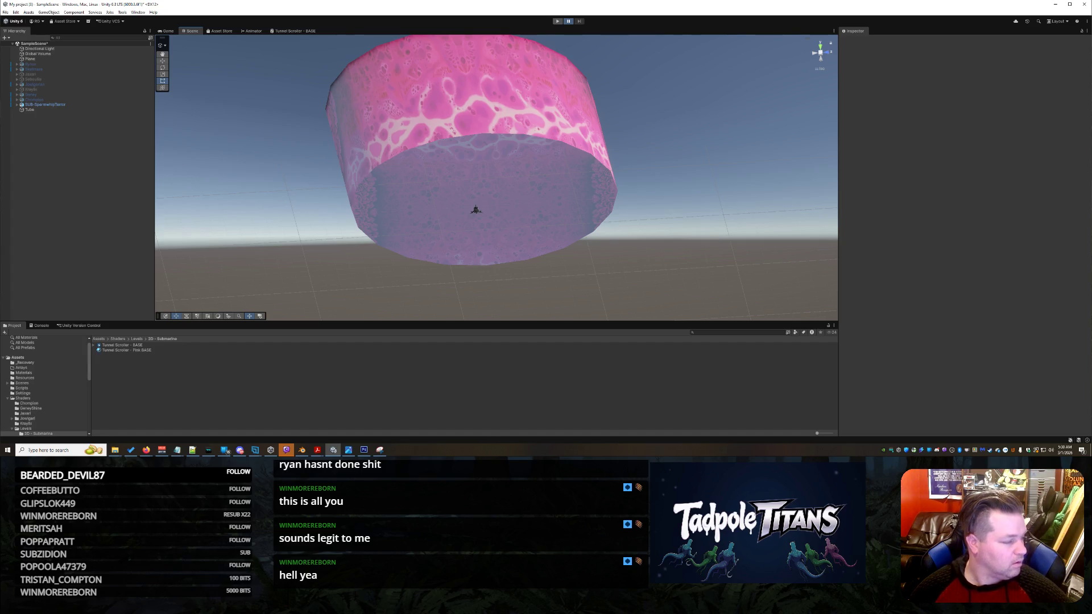
pyautogui.scroll(5, 517, 239)
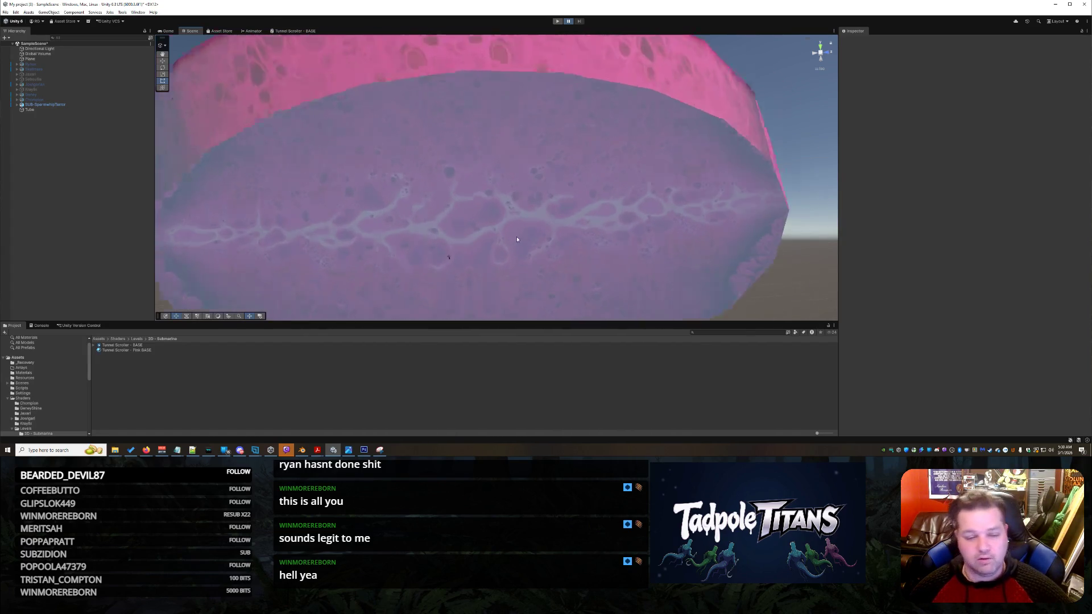
pyautogui.scroll(4, 517, 239)
pyautogui.moveTo(512, 239)
pyautogui.mouseDown()
pyautogui.moveTo(519, 205)
pyautogui.moveTo(273, 203)
pyautogui.moveTo(341, 188)
pyautogui.moveTo(379, 199)
pyautogui.moveTo(571, 181)
pyautogui.moveTo(415, 183)
pyautogui.moveTo(453, 176)
pyautogui.moveTo(456, 186)
pyautogui.mouseUp()
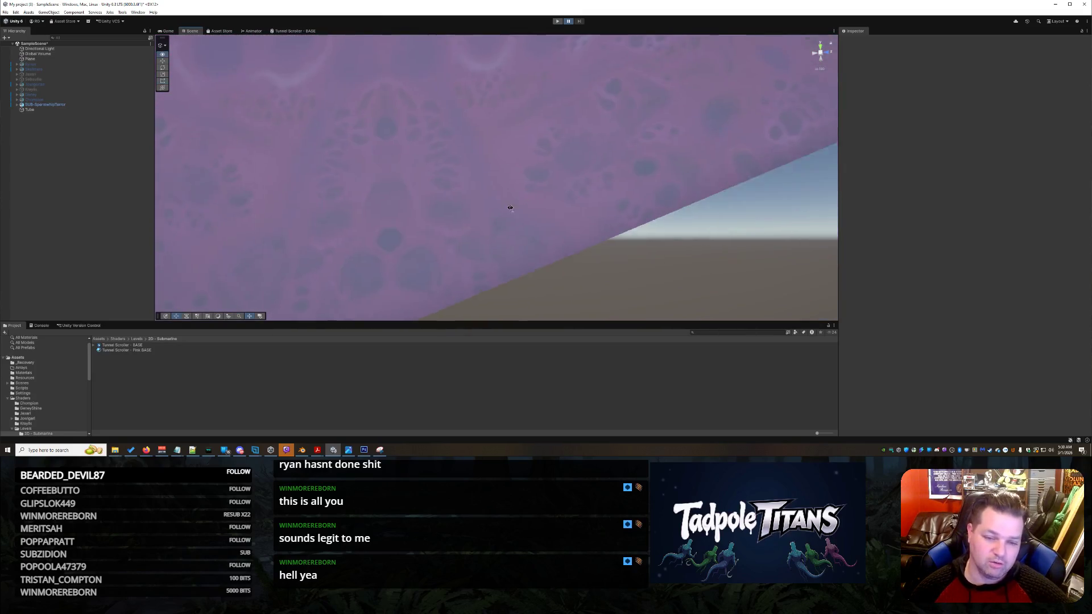
pyautogui.moveTo(222, 236)
pyautogui.mouseDown()
pyautogui.moveTo(449, 209)
pyautogui.moveTo(591, 273)
pyautogui.moveTo(609, 258)
pyautogui.moveTo(677, 263)
pyautogui.moveTo(610, 251)
pyautogui.moveTo(670, 245)
pyautogui.moveTo(804, 198)
pyautogui.moveTo(639, 207)
pyautogui.moveTo(480, 195)
pyautogui.moveTo(423, 222)
pyautogui.moveTo(431, 242)
pyautogui.moveTo(625, 237)
pyautogui.mouseUp()
pyautogui.scroll(4, 411, 203)
pyautogui.moveTo(669, 221)
pyautogui.mouseDown()
pyautogui.moveTo(774, 204)
pyautogui.moveTo(714, 207)
pyautogui.mouseUp()
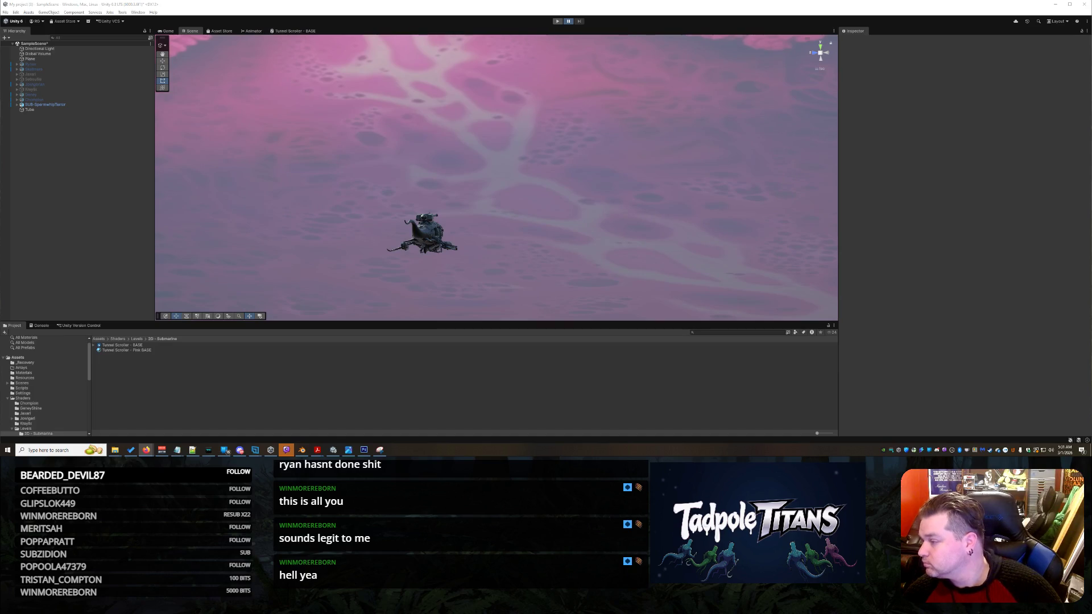
# Switch focus away from Unity to another application with Alt+Tab.
pyautogui.hotkey('alt', 'Tab')
pyautogui.hotkey('alt', 'Tab')
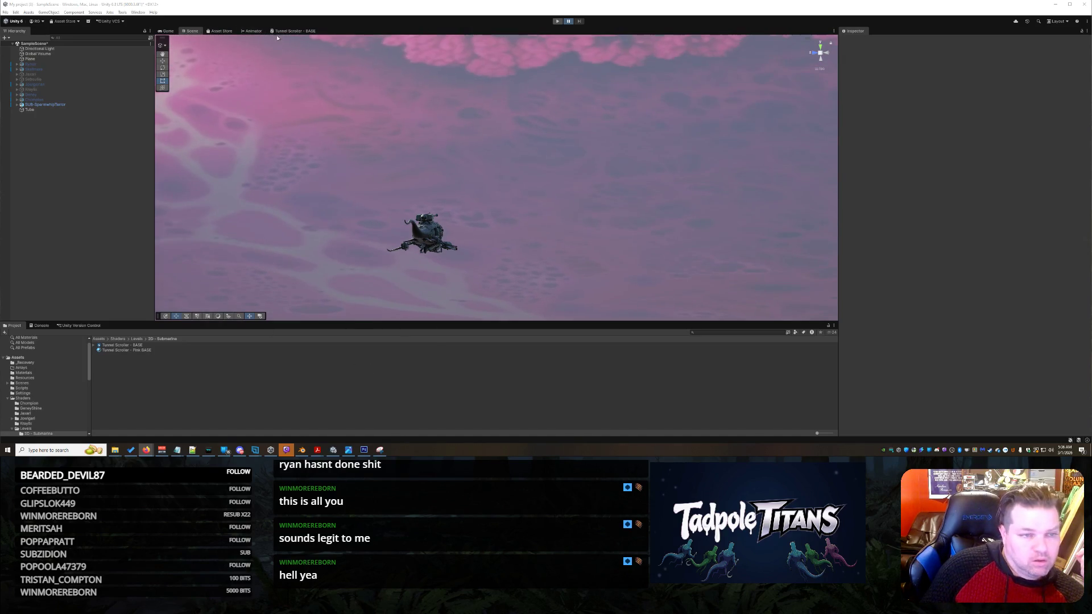
# Add a Float property named 'Wall - Cutoff - Texture' to the Tunnel Scroller - BASE blackboard.
pyautogui.click(296, 31)
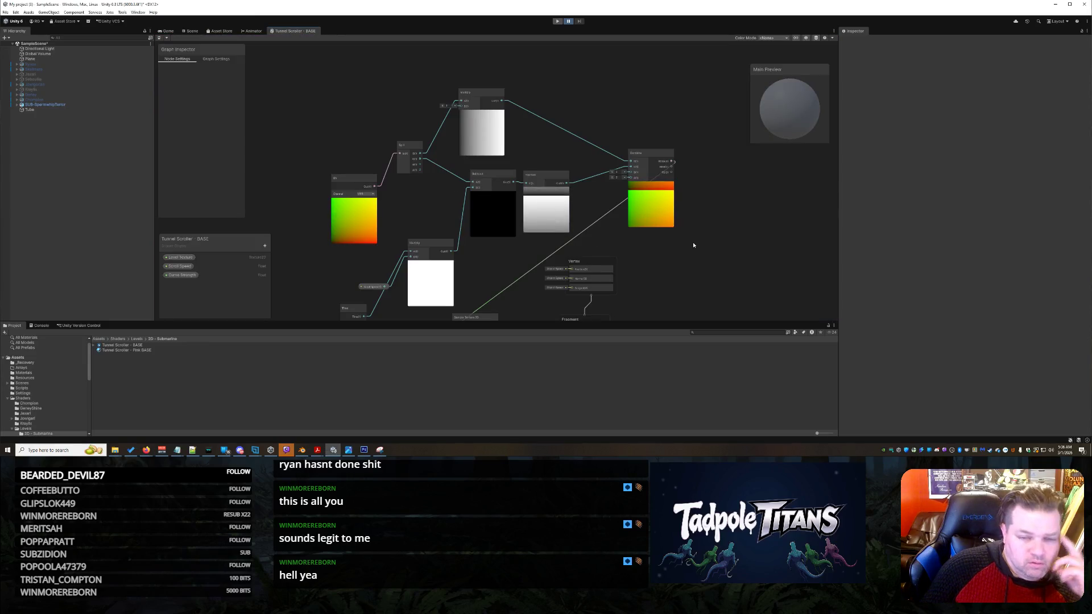
pyautogui.scroll(6, 685, 228)
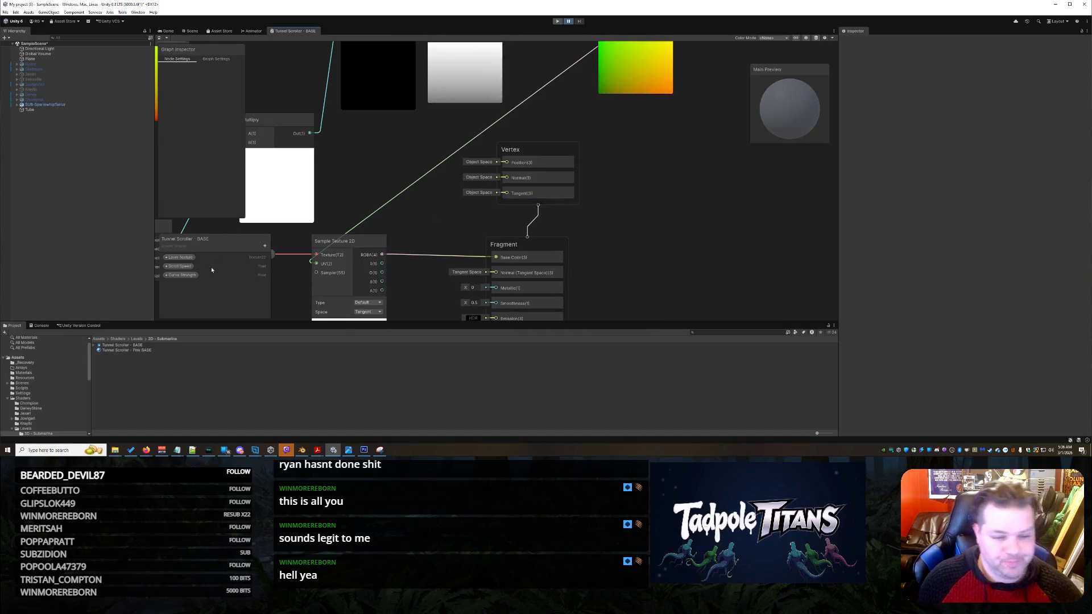
pyautogui.click(264, 246)
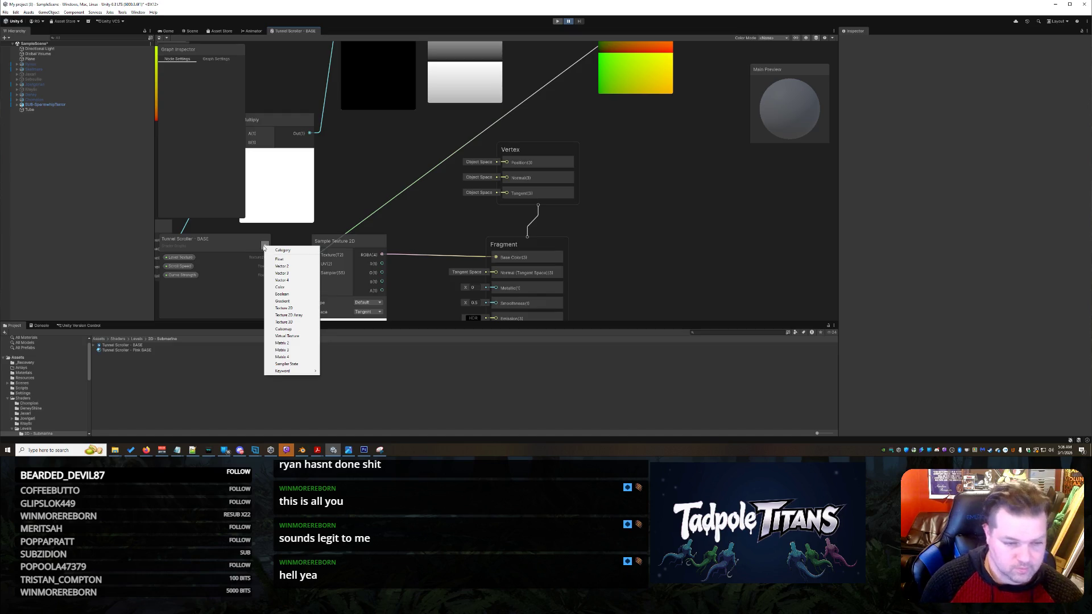
pyautogui.click(279, 259)
pyautogui.scroll(-5, 342, 234)
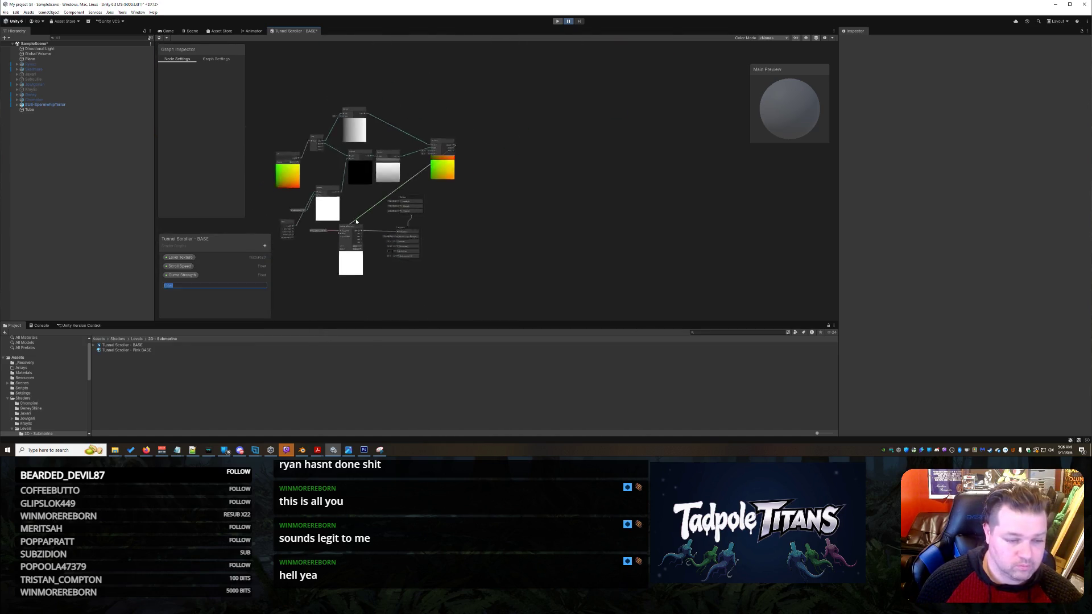
pyautogui.write('Wall - C')
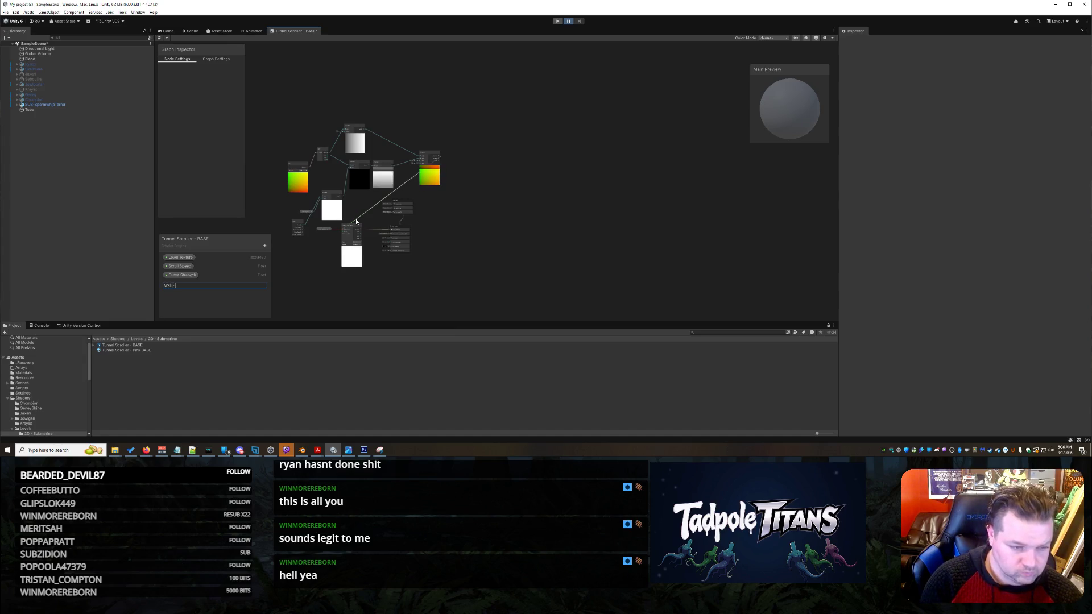
pyautogui.write('utoff - Texture')
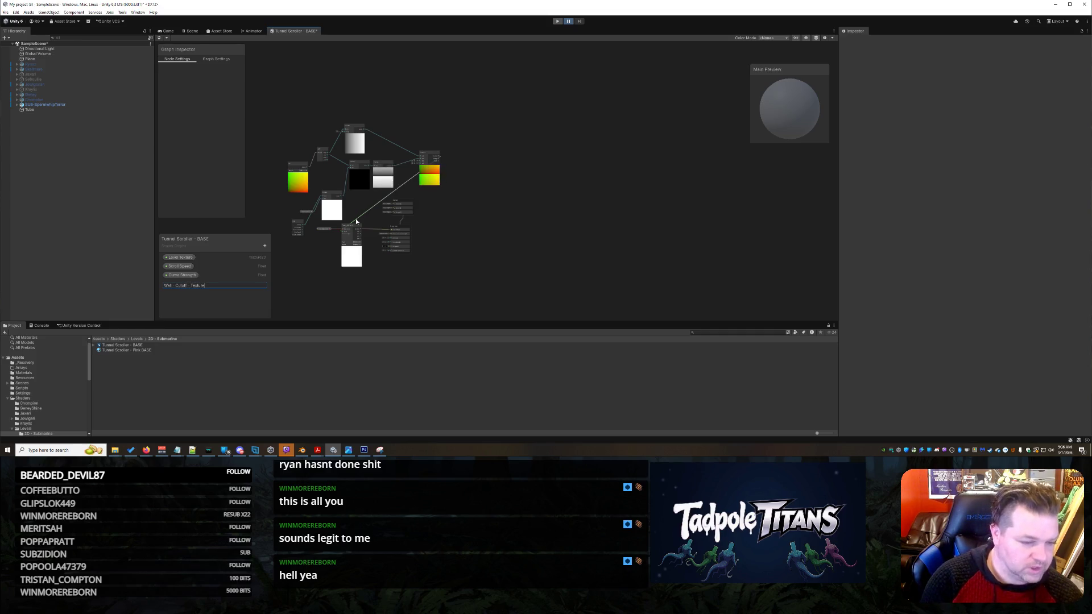
pyautogui.press('Return')
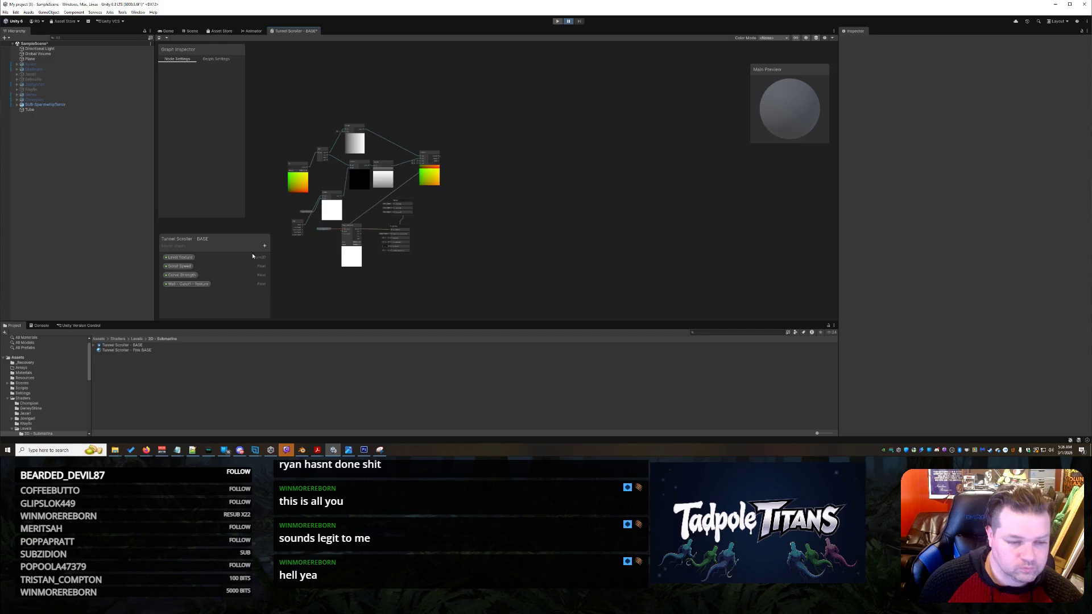
# Add a second Float property named 'Mask Softness'.
pyautogui.click(265, 246)
pyautogui.click(287, 256)
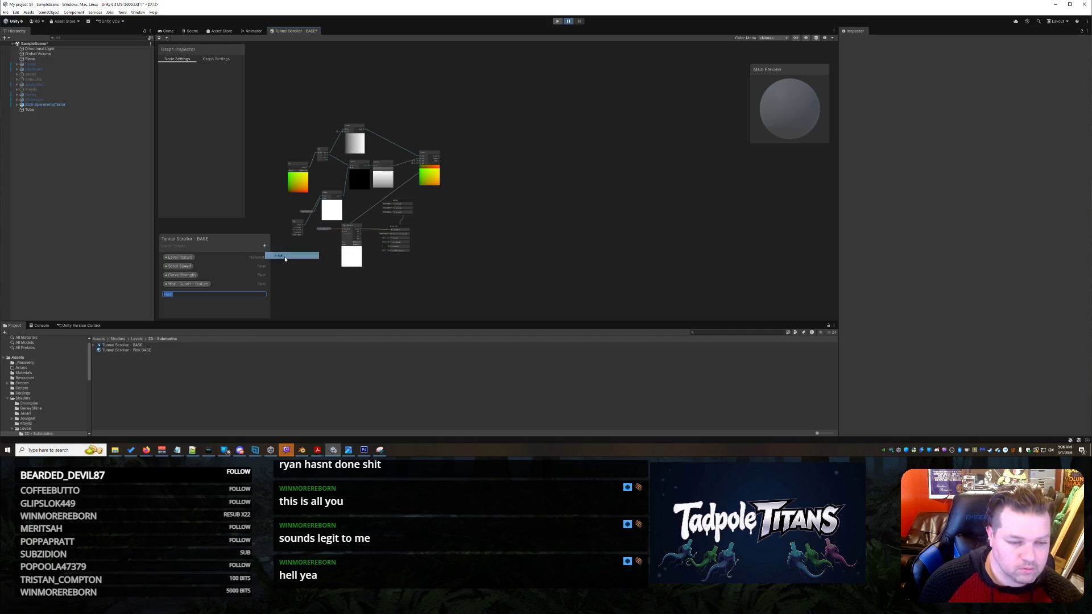
pyautogui.write('Mask S')
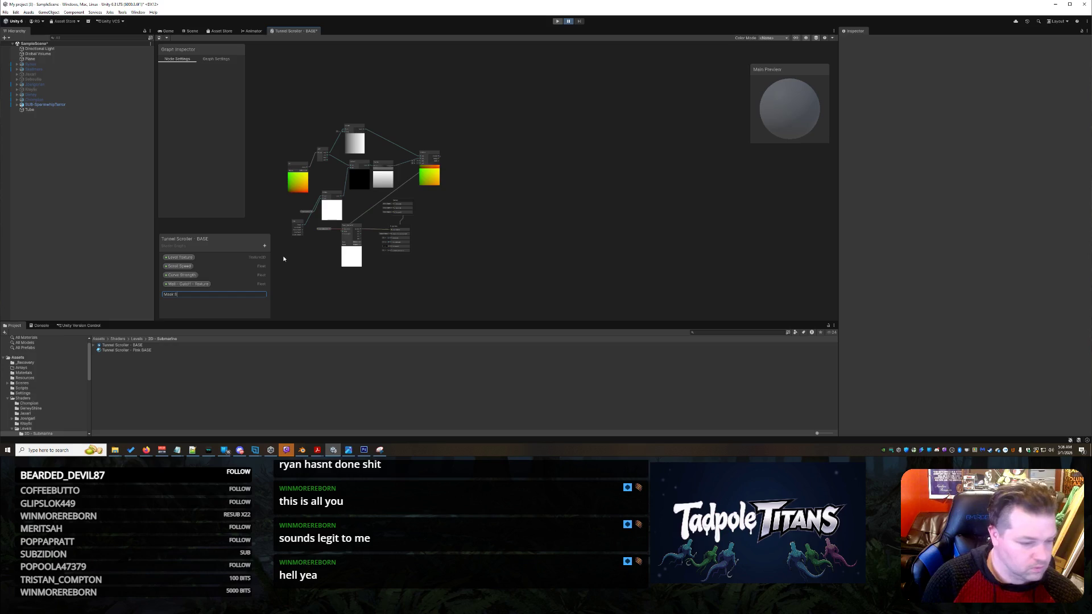
pyautogui.write('oftness')
pyautogui.press('Return')
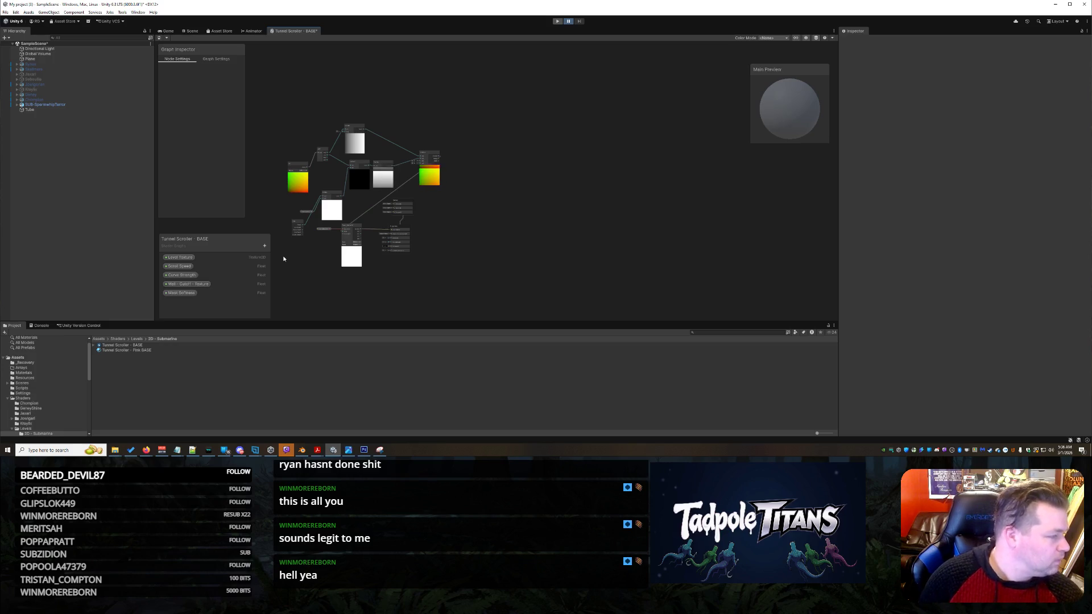
pyautogui.click(196, 283)
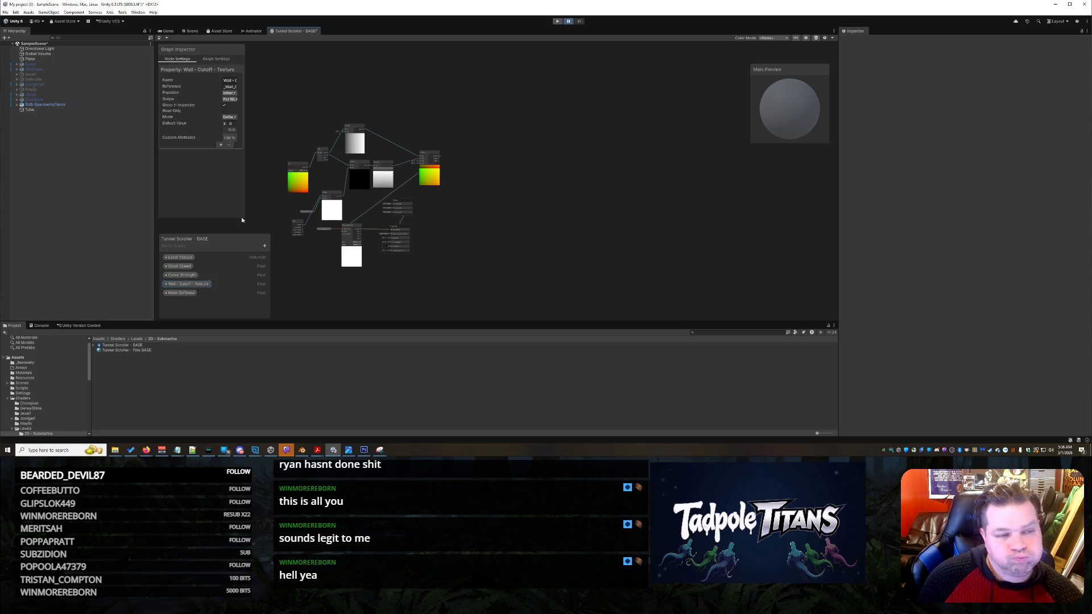
# Make Wall - Cutoff - Texture a slider with default value 0.3.
pyautogui.click(230, 116)
pyautogui.click(236, 131)
pyautogui.write('0.3')
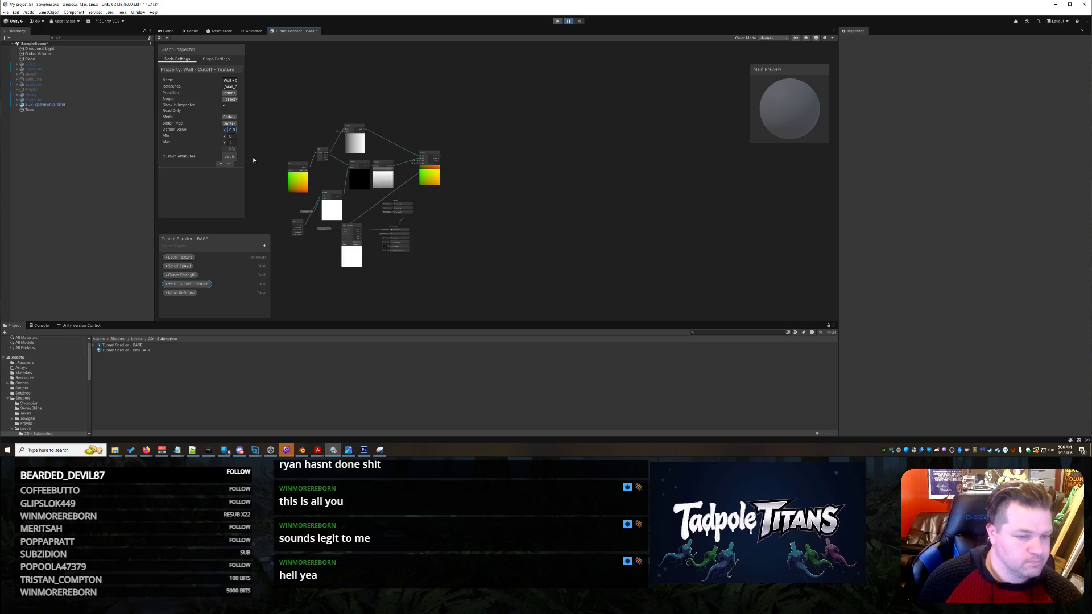
# Make Mask Softness a slider with default value 0.0.
pyautogui.click(181, 292)
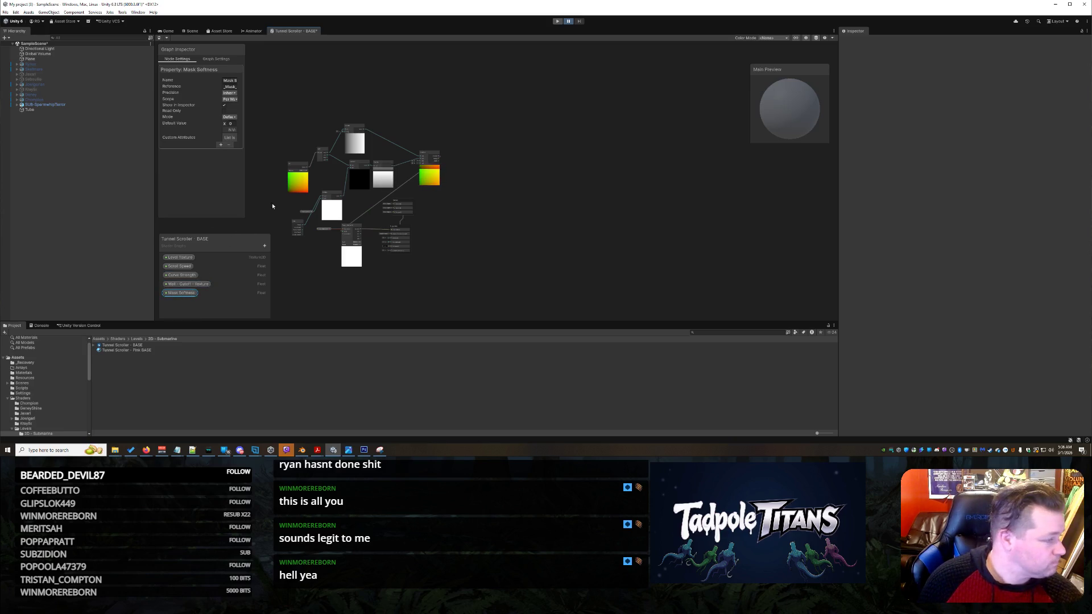
pyautogui.click(229, 118)
pyautogui.click(235, 132)
pyautogui.press('Tab')
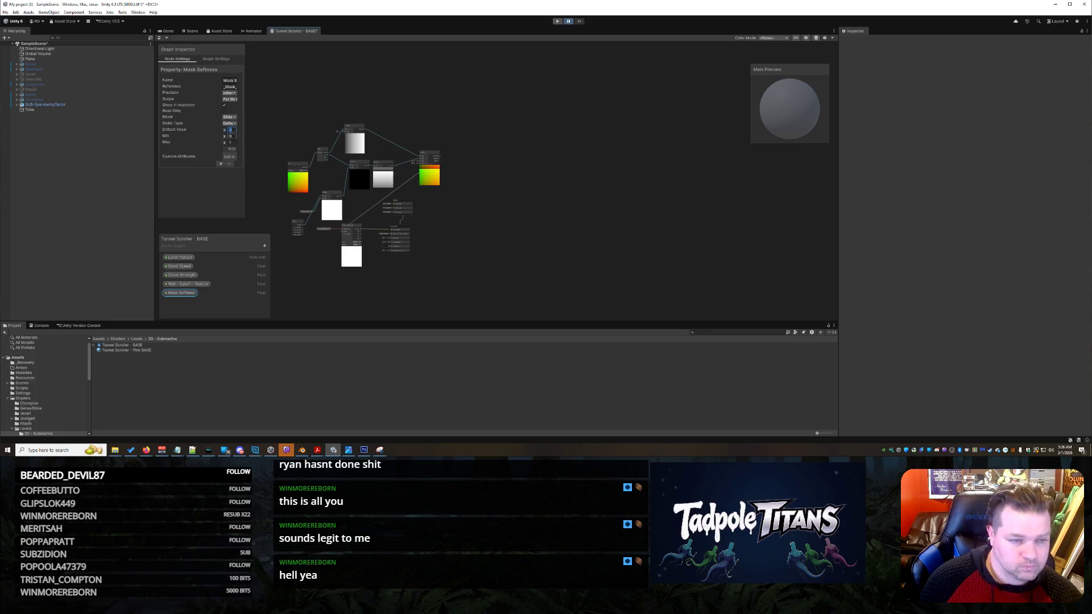
pyautogui.write('0.0')
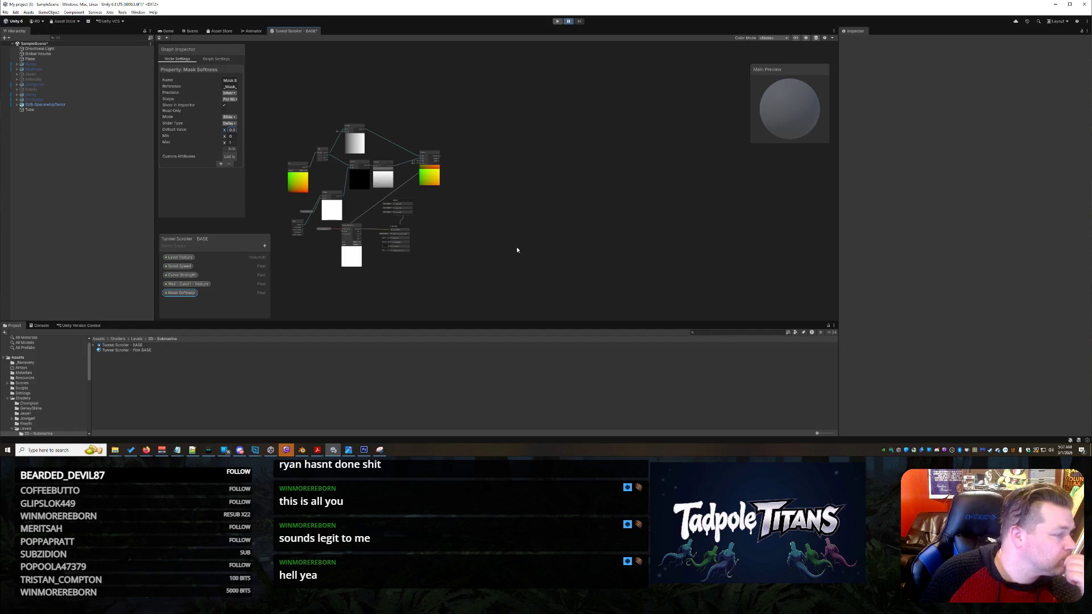
# Move the Level Texture property and Sample Texture 2D nodes further left on the canvas.
pyautogui.moveTo(528, 249)
pyautogui.mouseDown()
pyautogui.moveTo(560, 233)
pyautogui.moveTo(597, 239)
pyautogui.mouseUp()
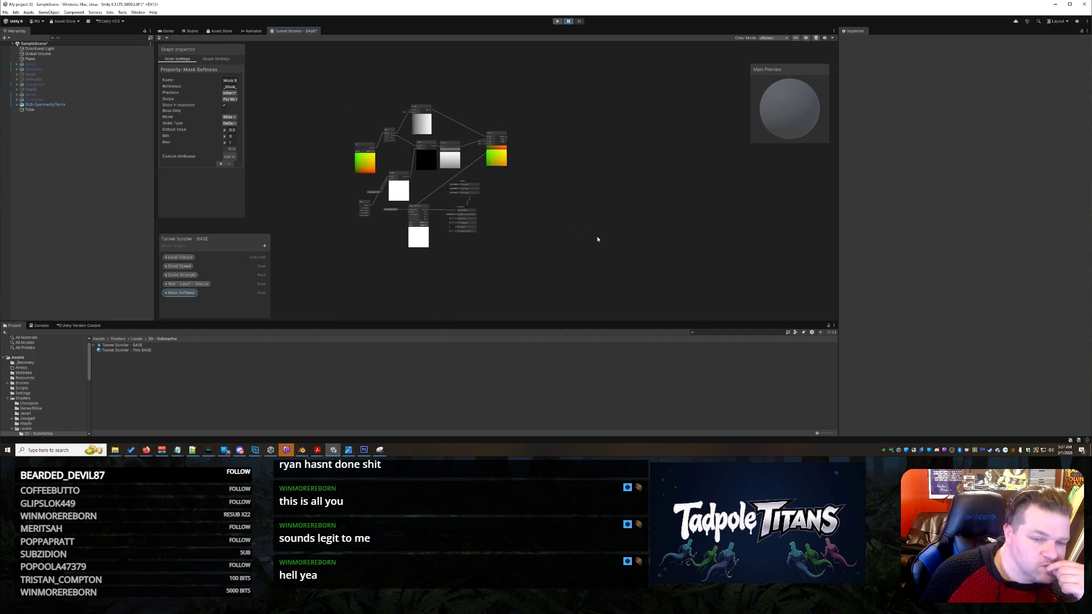
pyautogui.scroll(3, 500, 212)
pyautogui.moveTo(500, 146); pyautogui.dragTo(641, 239)
pyautogui.scroll(-1, 578, 250)
pyautogui.scroll(3, 578, 251)
pyautogui.moveTo(529, 147)
pyautogui.mouseDown()
pyautogui.moveTo(647, 201)
pyautogui.moveTo(612, 214)
pyautogui.mouseUp()
pyautogui.scroll(-2, 640, 198)
pyautogui.scroll(-1, 609, 214)
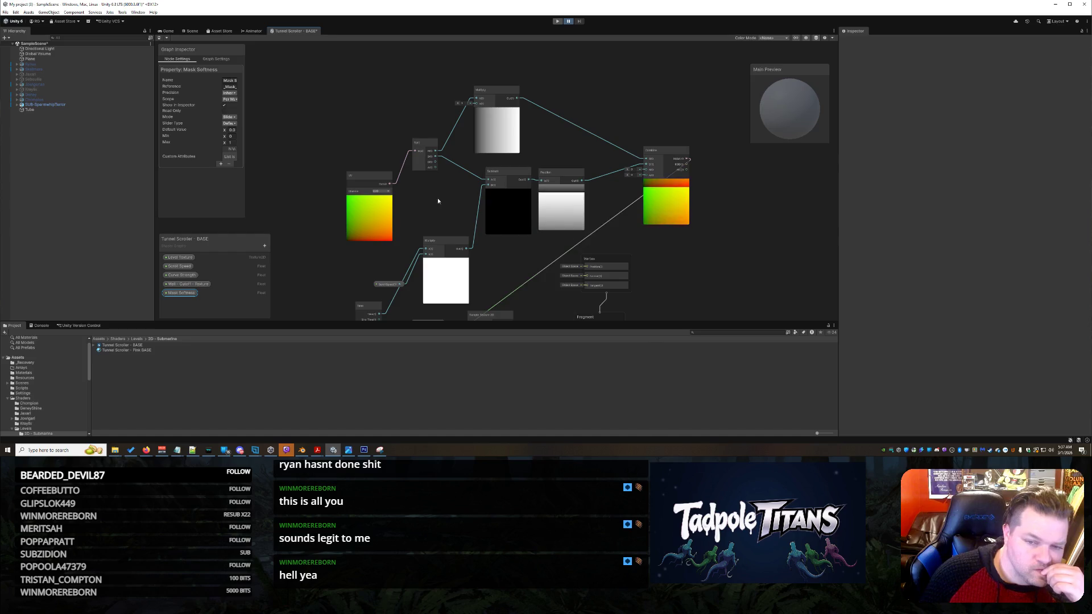
pyautogui.moveTo(464, 211); pyautogui.dragTo(450, 104)
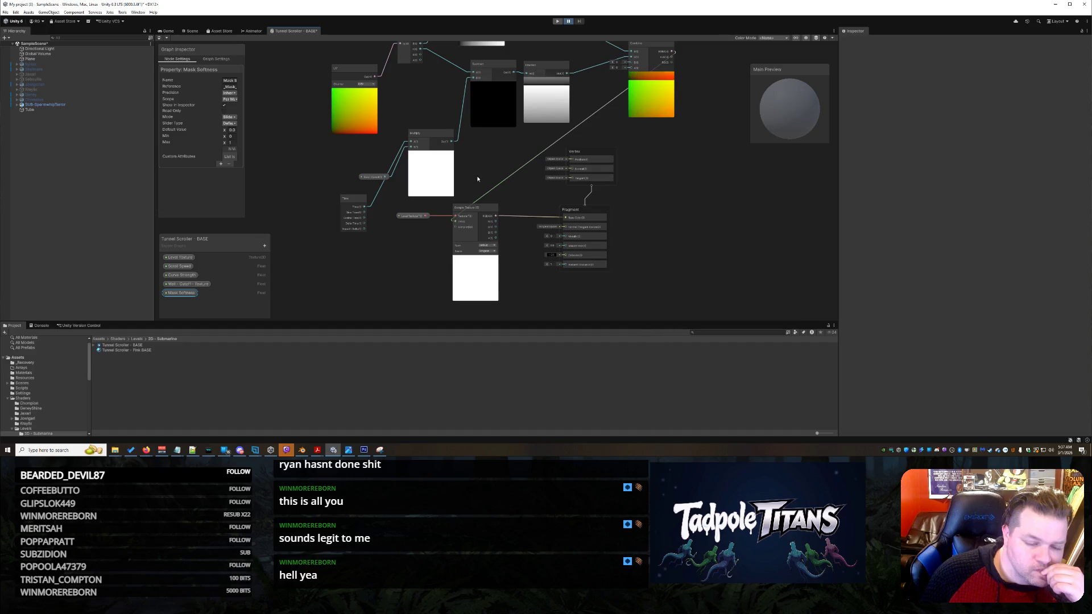
pyautogui.moveTo(412, 216); pyautogui.dragTo(326, 257)
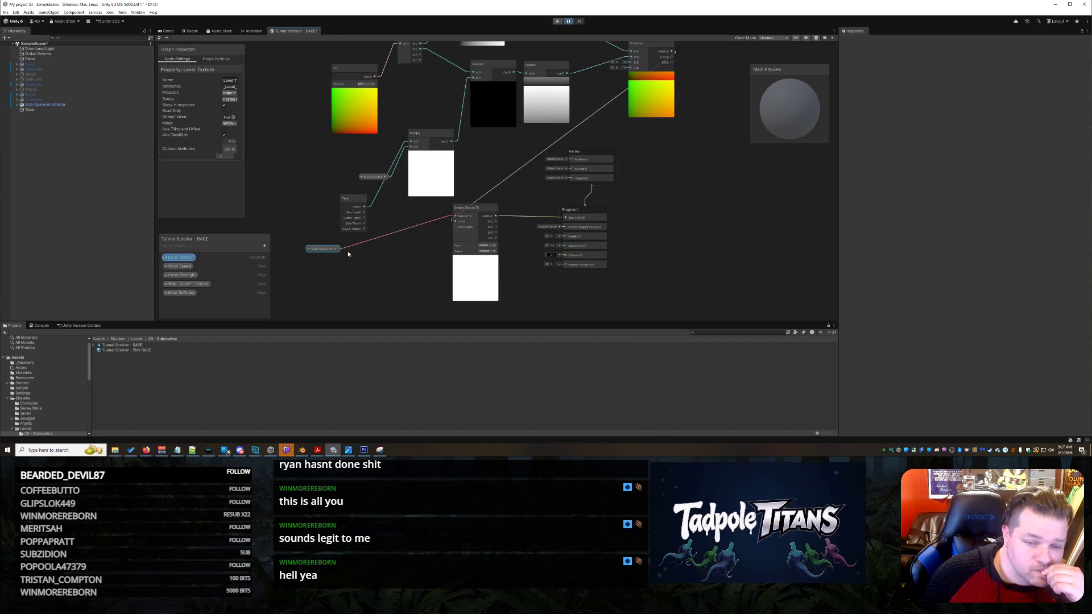
pyautogui.moveTo(483, 210); pyautogui.dragTo(418, 230)
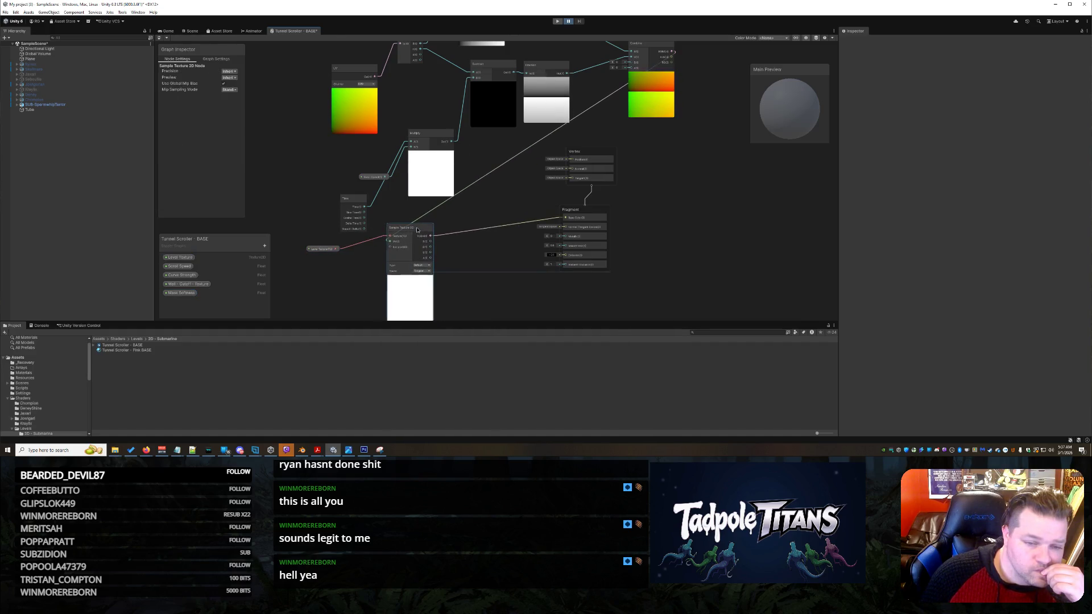
pyautogui.click(473, 259)
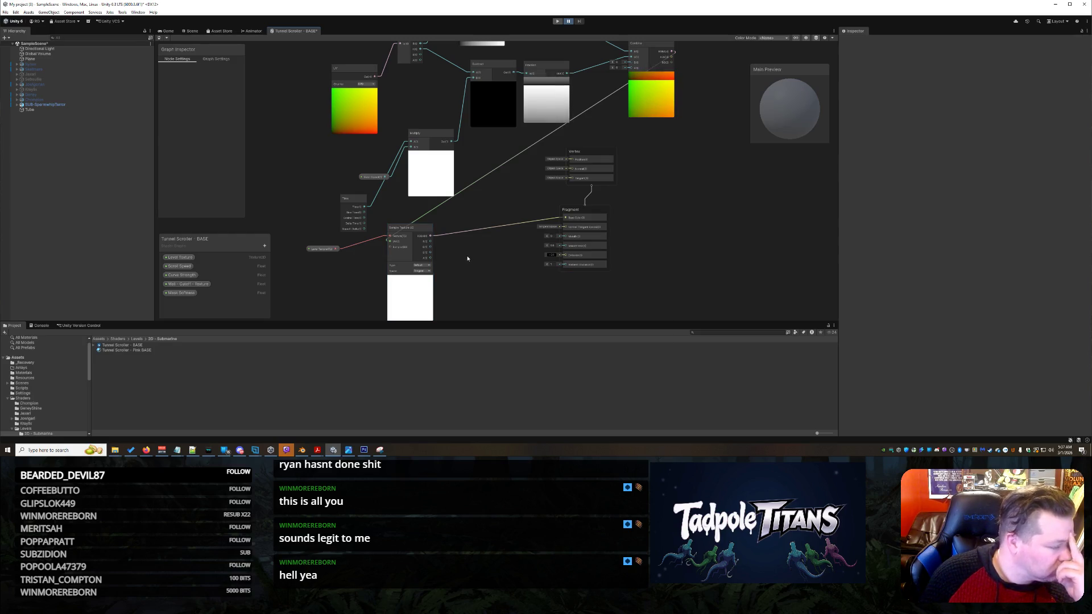
# Add a UV node and rearrange it with the texture sampling nodes.
pyautogui.rightClick(468, 257)
pyautogui.click(477, 259)
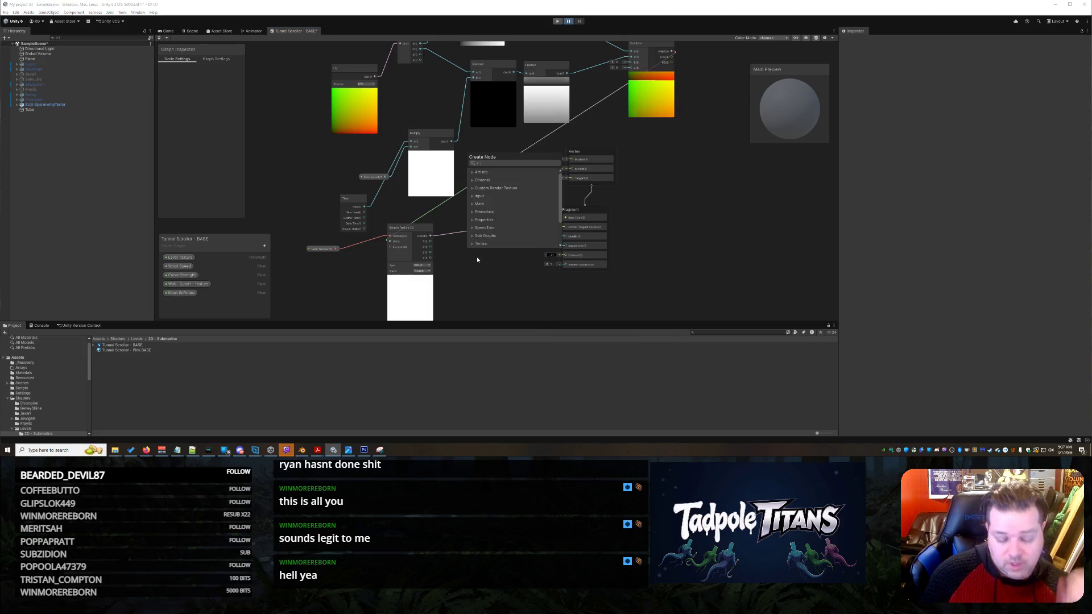
pyautogui.write('UV')
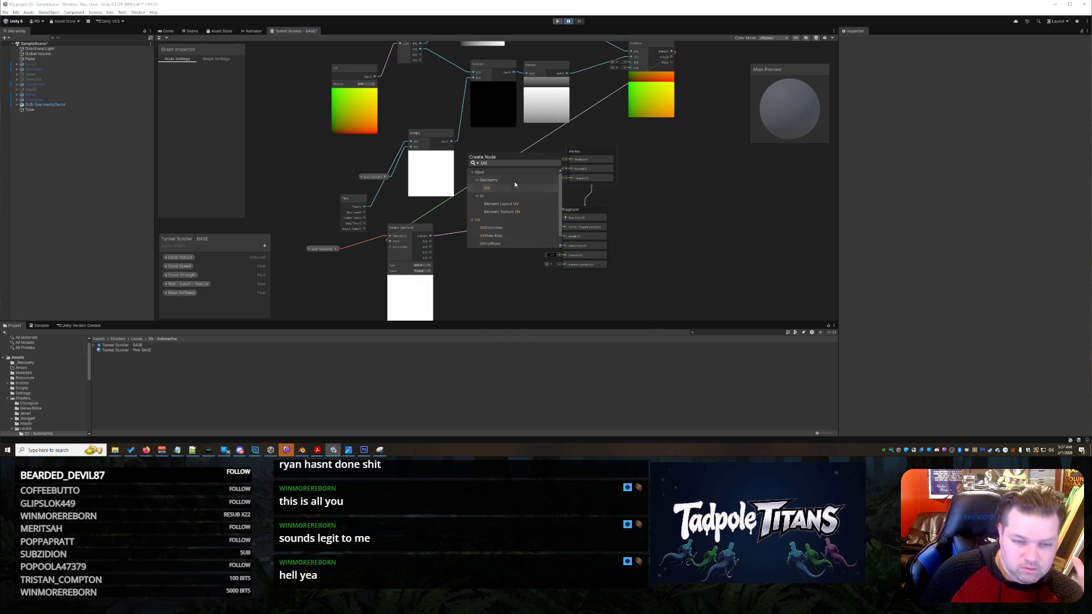
pyautogui.click(500, 187)
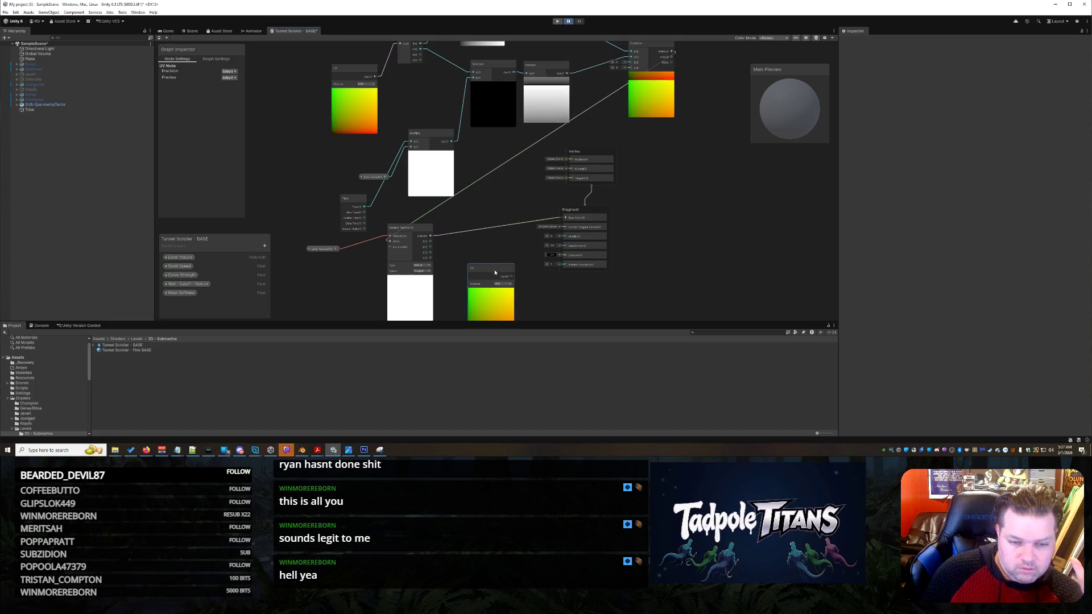
pyautogui.moveTo(495, 271); pyautogui.dragTo(675, 207)
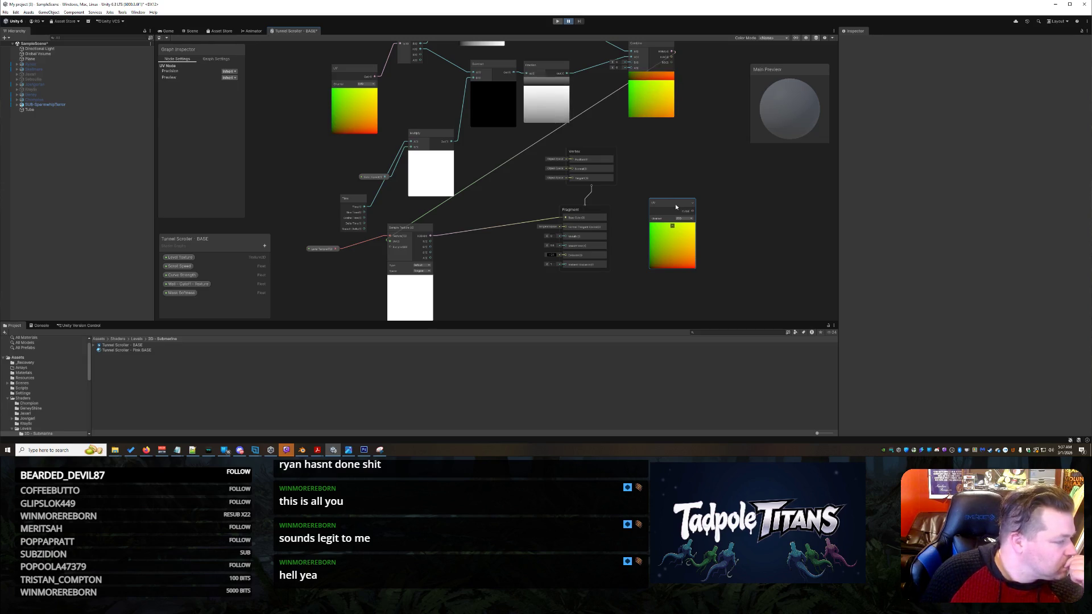
pyautogui.moveTo(675, 207)
pyautogui.mouseDown()
pyautogui.moveTo(340, 157)
pyautogui.moveTo(331, 213)
pyautogui.mouseUp()
pyautogui.moveTo(407, 230); pyautogui.dragTo(444, 223)
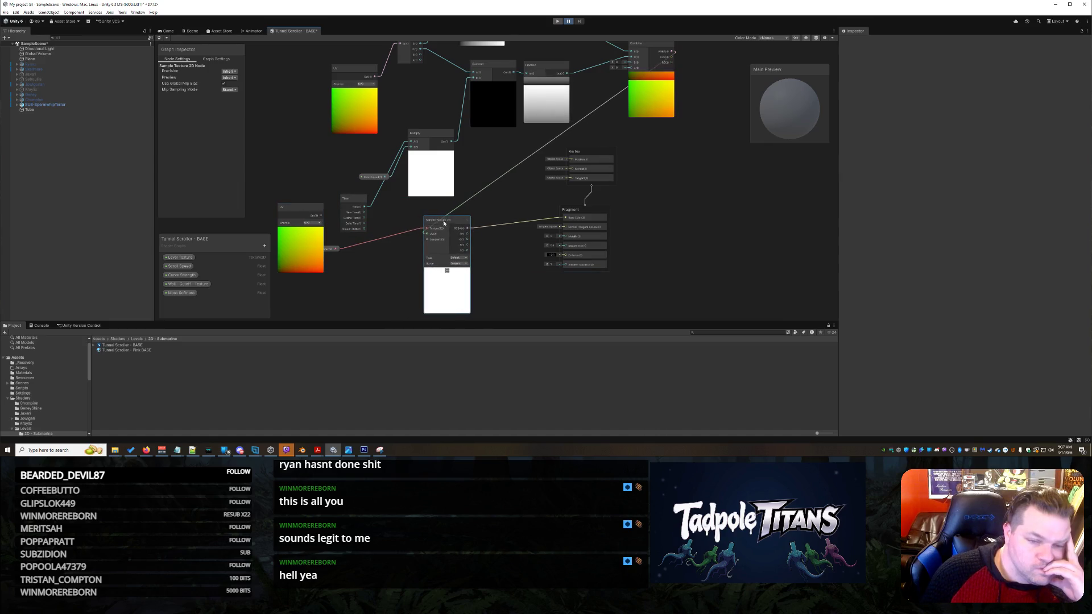
pyautogui.moveTo(333, 251); pyautogui.dragTo(401, 214)
# Add a Split node and connect the UV output into its input.
pyautogui.rightClick(362, 269)
pyautogui.click(372, 275)
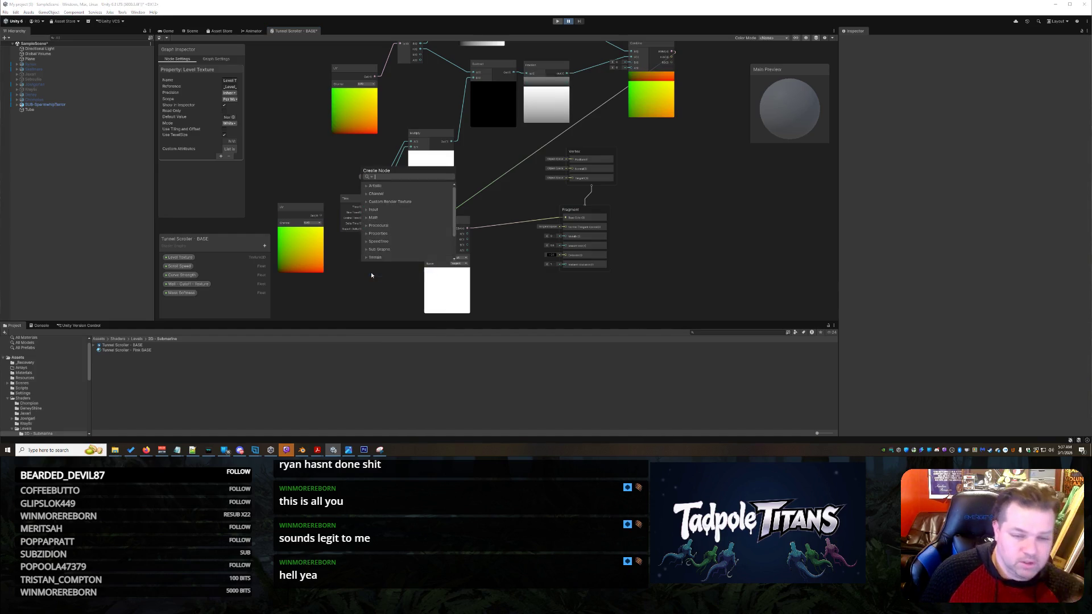
pyautogui.write('split')
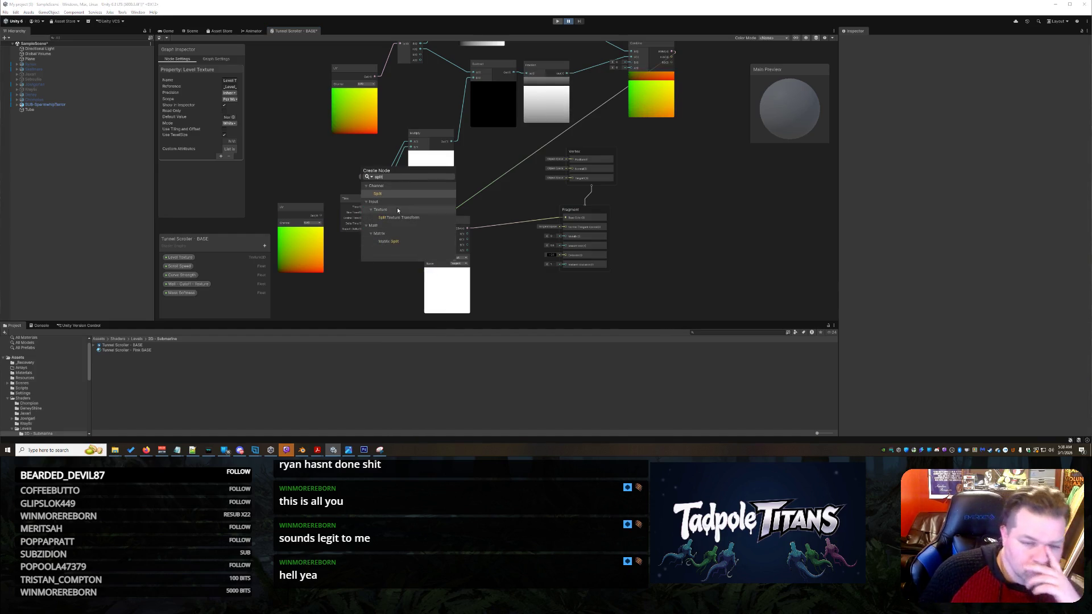
pyautogui.click(398, 198)
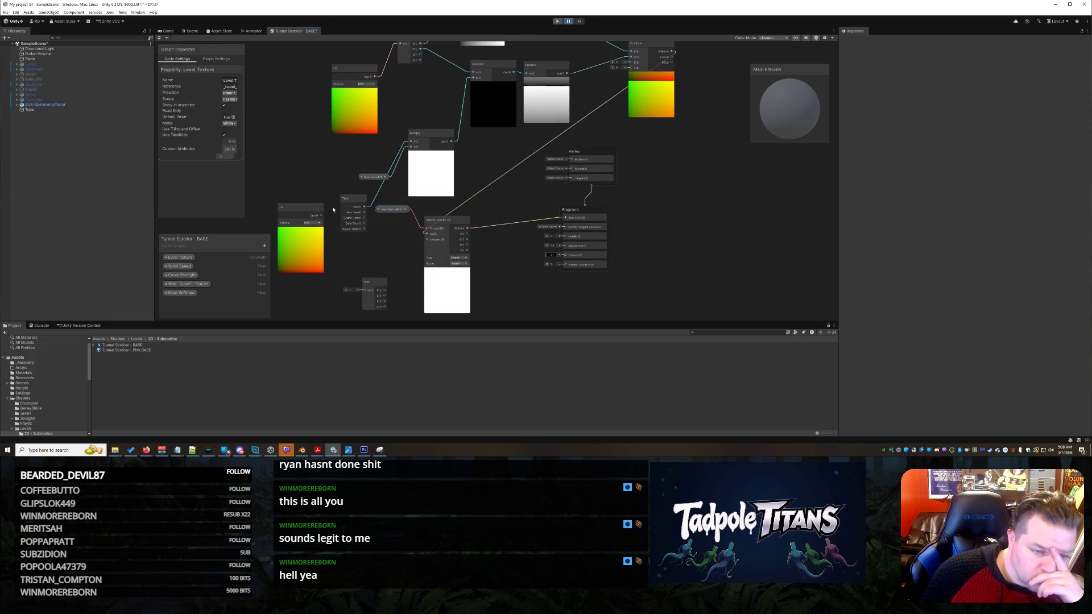
pyautogui.moveTo(320, 218)
pyautogui.mouseDown()
pyautogui.moveTo(355, 307)
pyautogui.moveTo(364, 267)
pyautogui.mouseUp()
pyautogui.moveTo(367, 259)
pyautogui.mouseDown()
pyautogui.moveTo(340, 236)
pyautogui.moveTo(382, 238)
pyautogui.moveTo(382, 250)
pyautogui.mouseUp()
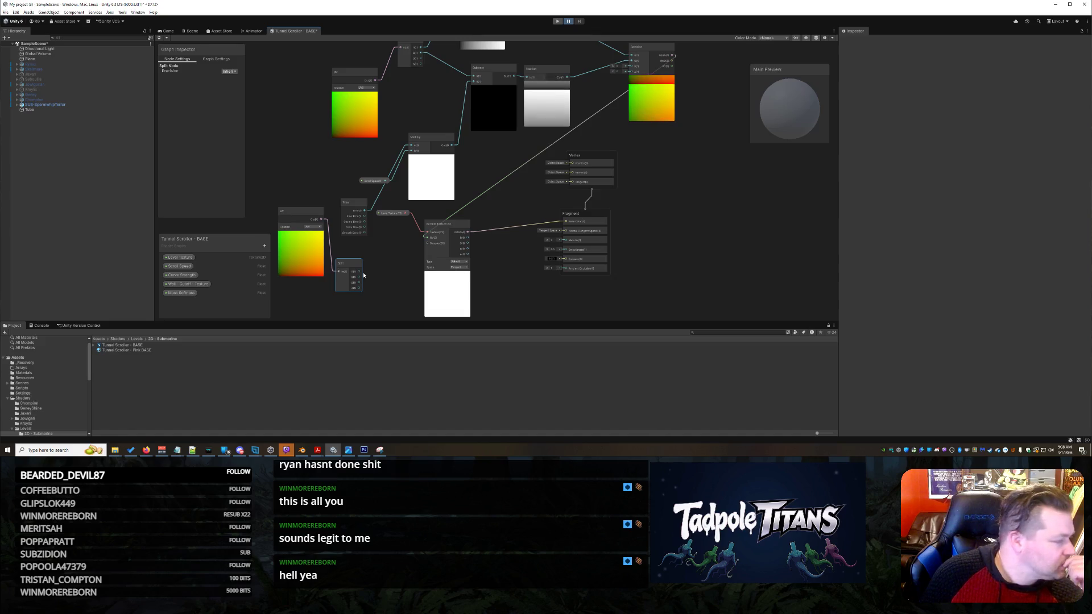
# Add a Subtract node and place it beside Split, shifting Sample Texture 2D up and right.
pyautogui.rightClick(385, 270)
pyautogui.click(398, 275)
pyautogui.write('subtr')
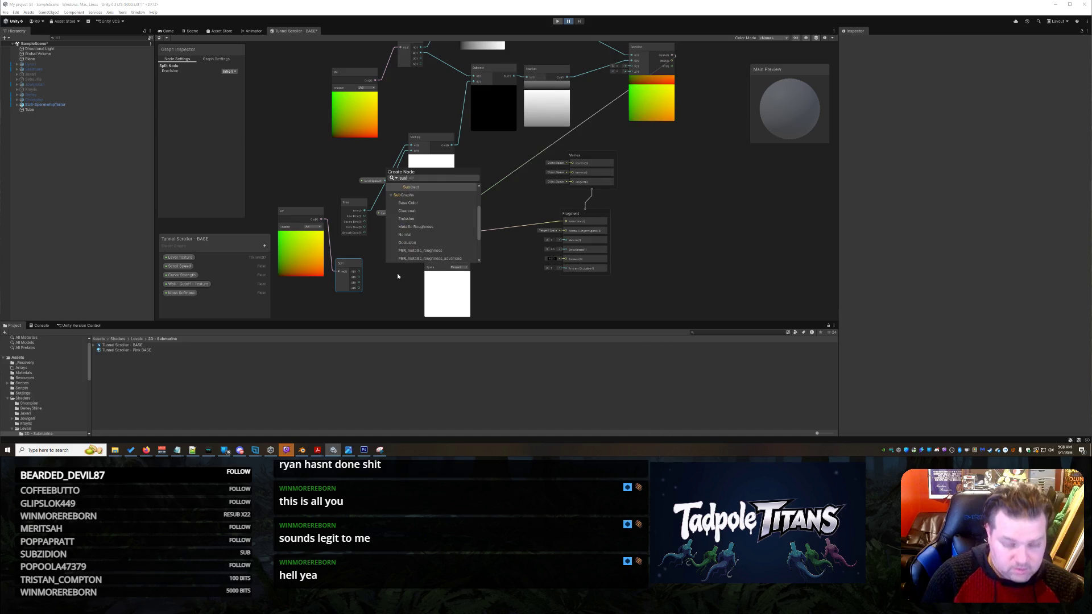
pyautogui.click(426, 226)
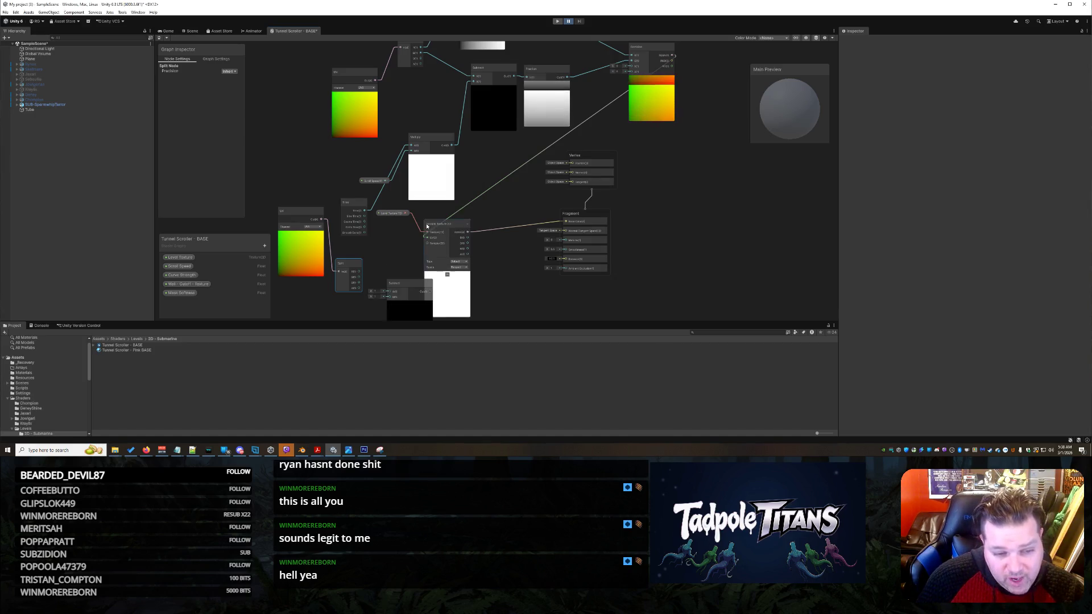
pyautogui.moveTo(452, 233); pyautogui.dragTo(493, 208)
pyautogui.moveTo(413, 283); pyautogui.dragTo(413, 245)
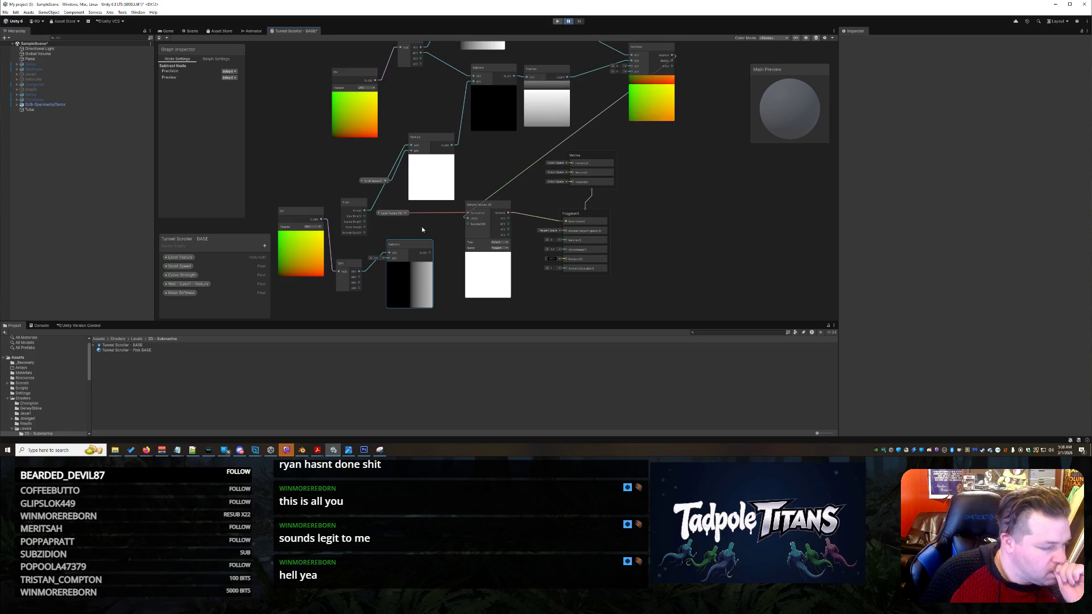
# Add an Absolute node and place it beside the Subtract node, moving nearby nodes out of the way.
pyautogui.rightClick(680, 273)
pyautogui.click(691, 278)
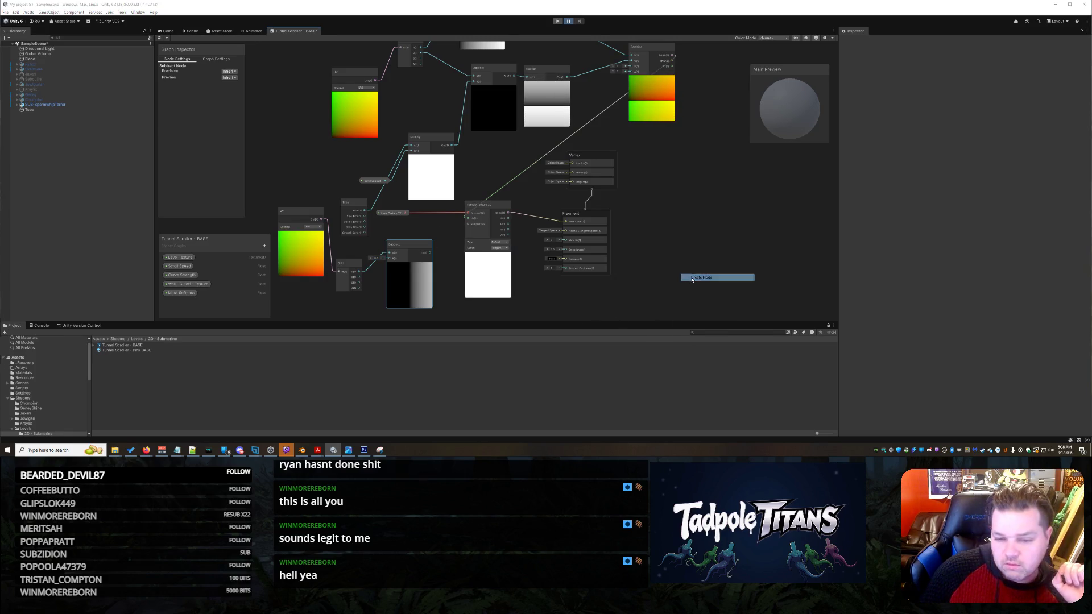
pyautogui.write('abs')
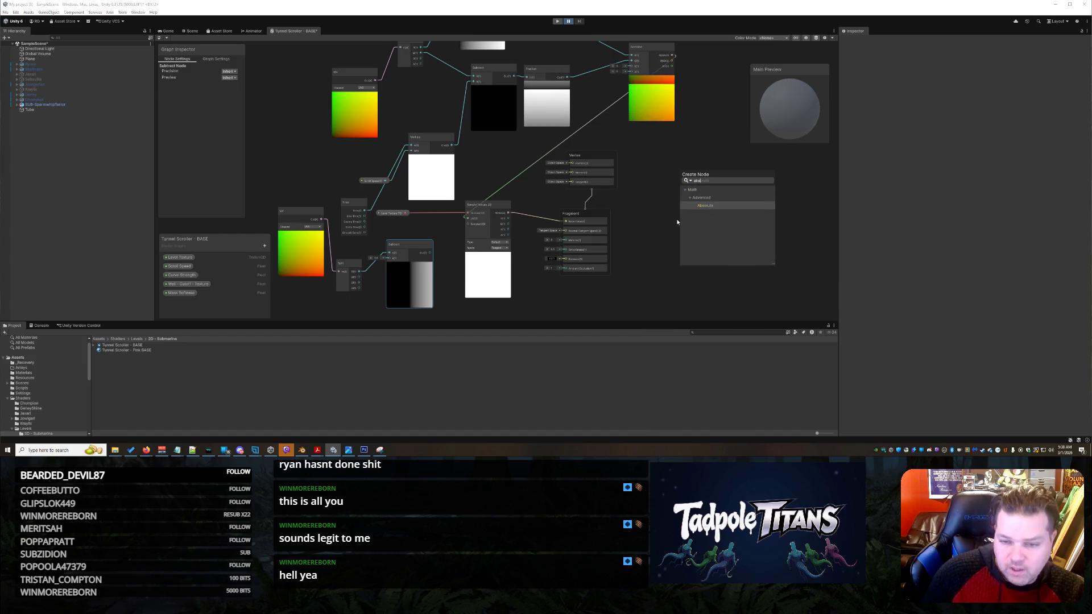
pyautogui.click(719, 206)
pyautogui.moveTo(606, 219); pyautogui.dragTo(658, 206)
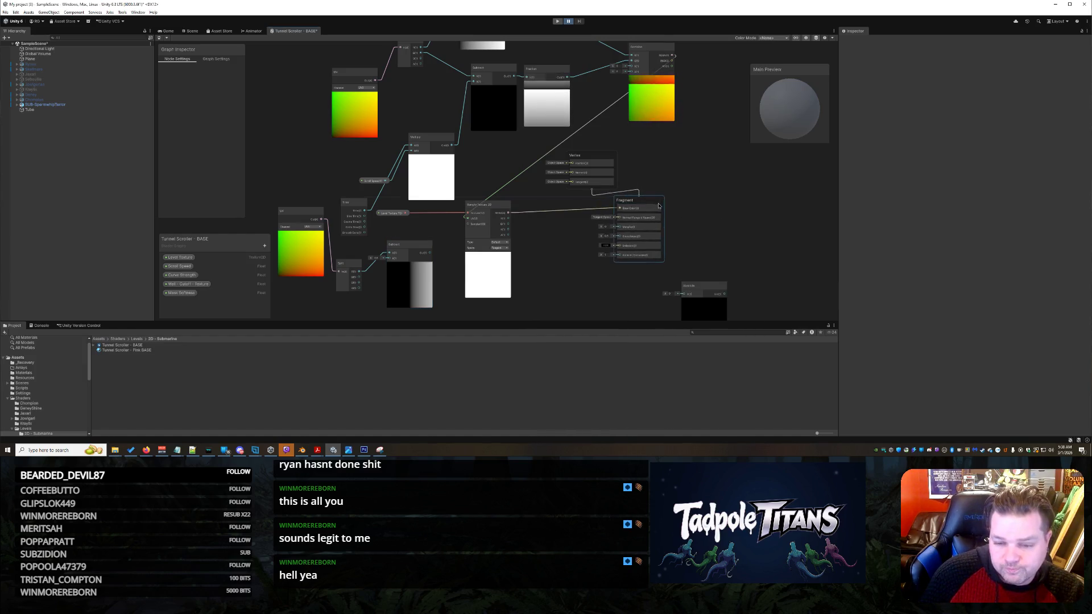
pyautogui.moveTo(703, 293); pyautogui.dragTo(575, 263)
pyautogui.moveTo(505, 210); pyautogui.dragTo(516, 149)
pyautogui.moveTo(582, 264)
pyautogui.mouseDown()
pyautogui.moveTo(429, 251)
pyautogui.moveTo(476, 259)
pyautogui.mouseUp()
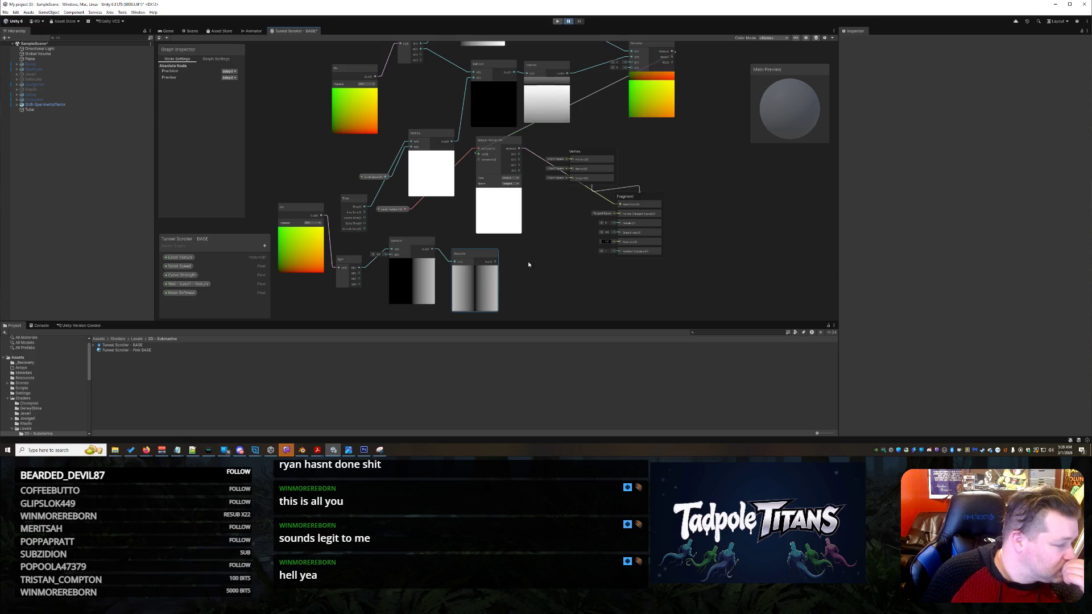
# Add a Smoothstep node beside the Absolute node.
pyautogui.rightClick(576, 277)
pyautogui.click(589, 281)
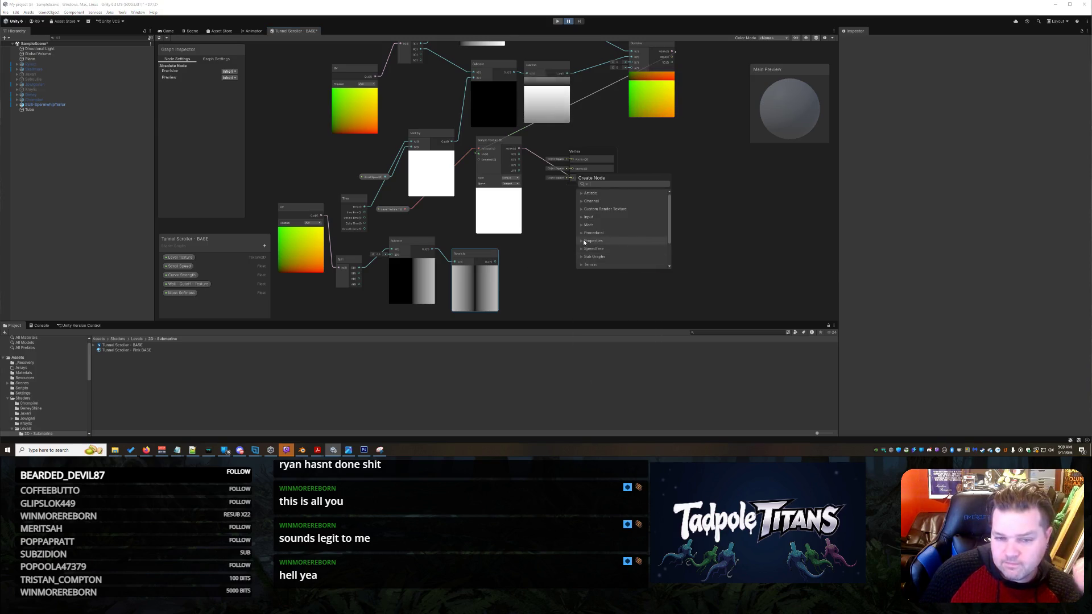
pyautogui.write('smooth')
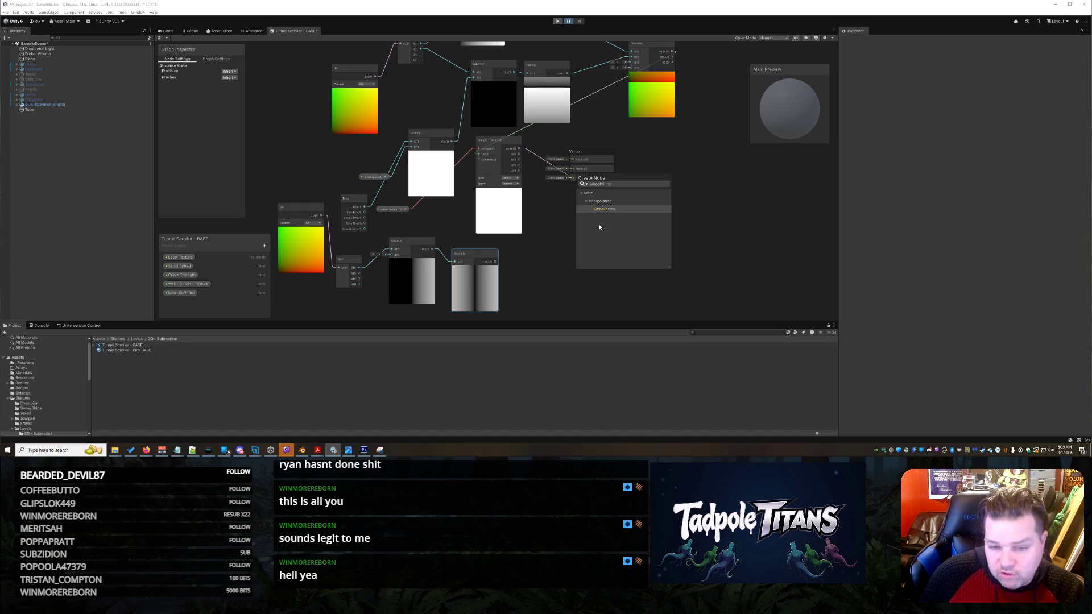
pyautogui.press('Return')
pyautogui.moveTo(607, 295)
pyautogui.mouseDown()
pyautogui.moveTo(559, 256)
pyautogui.moveTo(570, 242)
pyautogui.mouseUp()
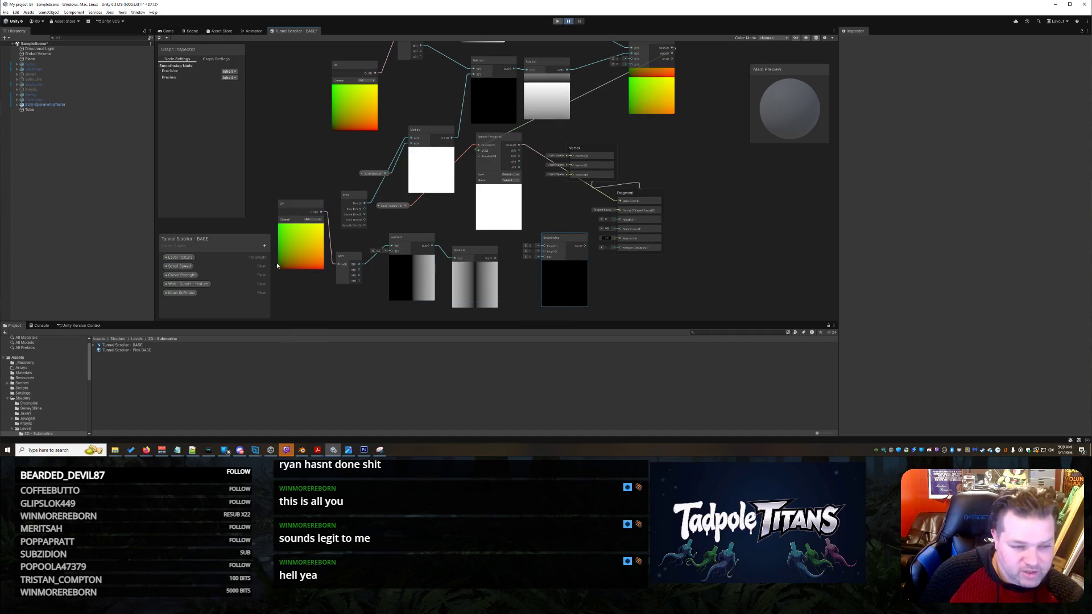
# Place Wall - Cutoff - Texture and Mask Softness property nodes and wire Absolute Out into Smoothstep.
pyautogui.click(206, 286)
pyautogui.moveTo(624, 291)
pyautogui.mouseDown()
pyautogui.moveTo(633, 291)
pyautogui.moveTo(597, 264)
pyautogui.moveTo(544, 245)
pyautogui.mouseUp()
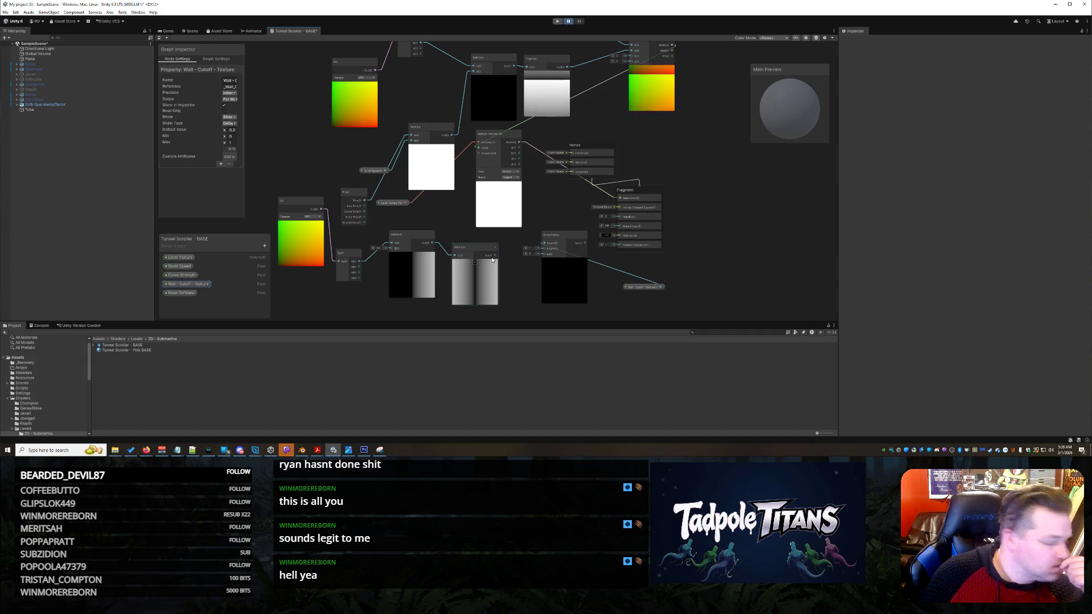
pyautogui.moveTo(496, 256); pyautogui.dragTo(540, 260)
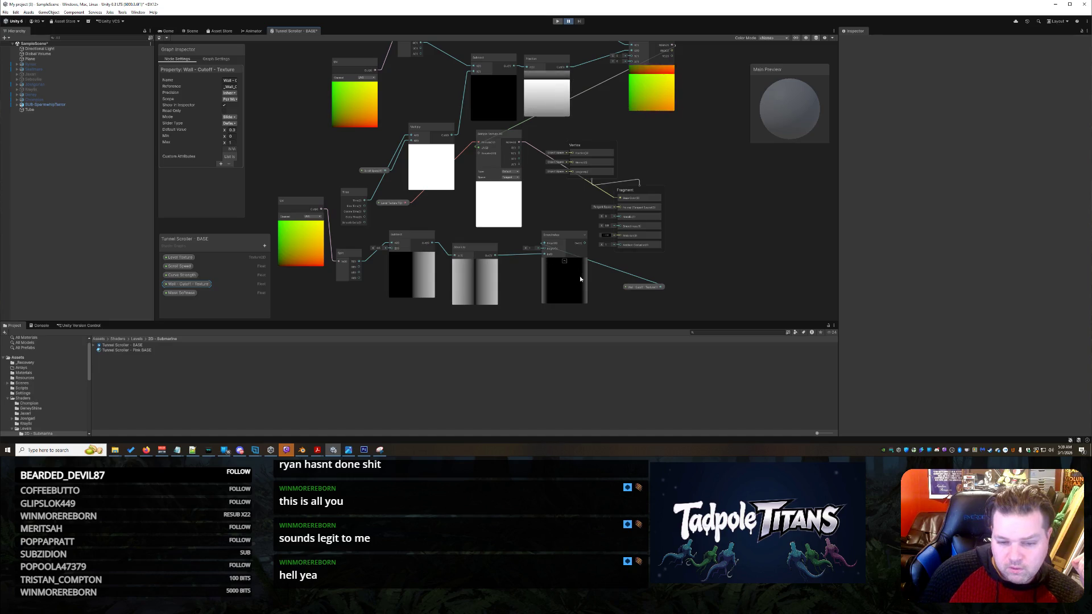
pyautogui.moveTo(189, 294)
pyautogui.mouseDown()
pyautogui.moveTo(704, 286)
pyautogui.moveTo(694, 277)
pyautogui.mouseUp()
pyautogui.click(672, 272)
# Add an Add node next to the Fragment block, with Wall - Cutoff - Texture feeding its B input.
pyautogui.rightClick(671, 268)
pyautogui.click(685, 271)
pyautogui.write('add')
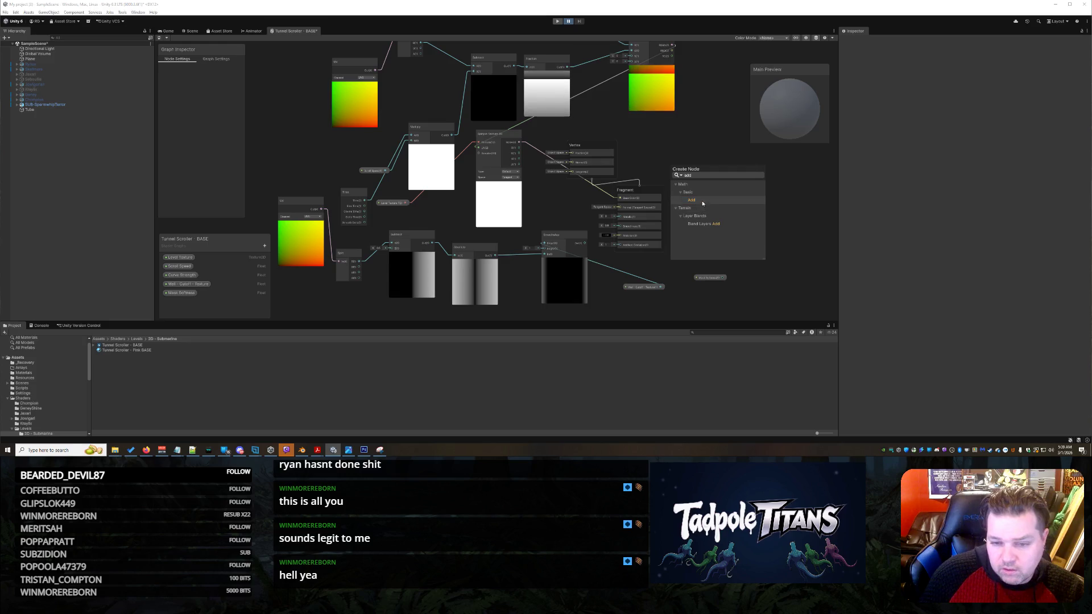
pyautogui.click(707, 200)
pyautogui.moveTo(690, 283); pyautogui.dragTo(704, 207)
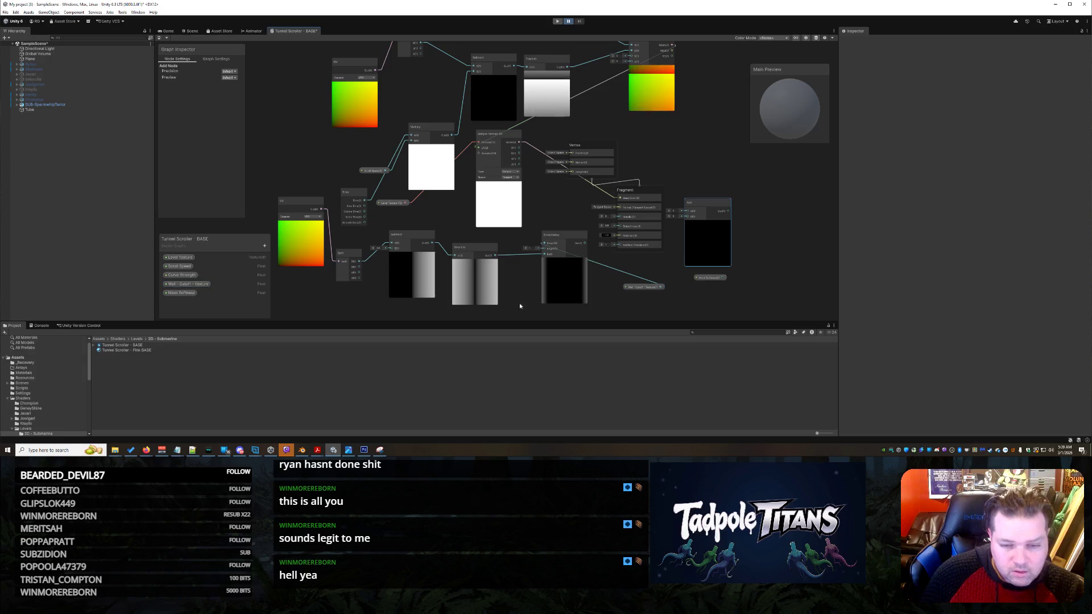
pyautogui.moveTo(662, 287); pyautogui.dragTo(676, 285)
pyautogui.moveTo(688, 217); pyautogui.dragTo(688, 216)
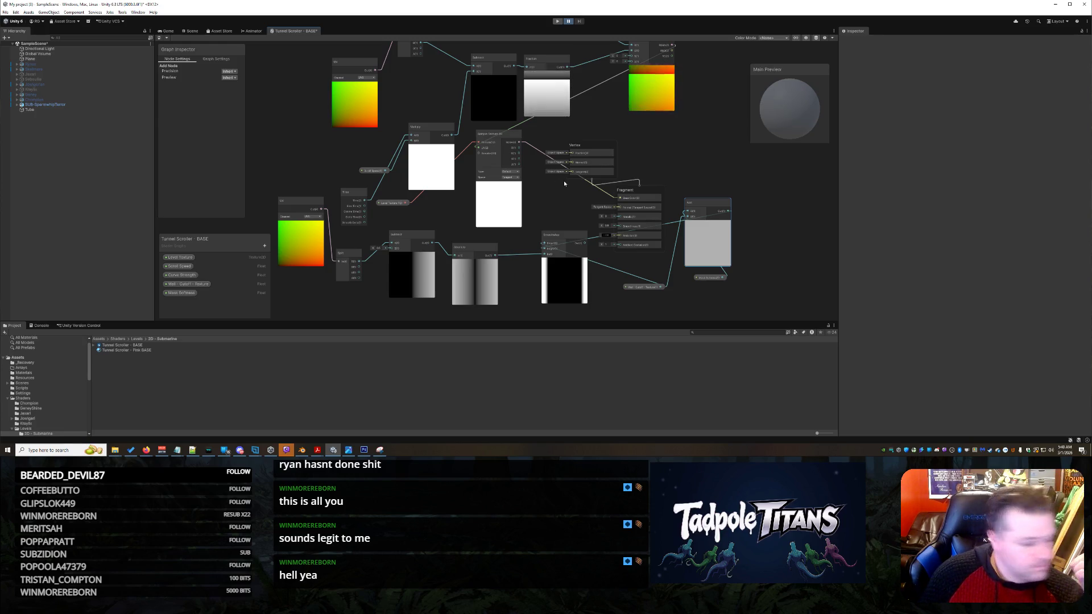
pyautogui.rightClick(547, 205)
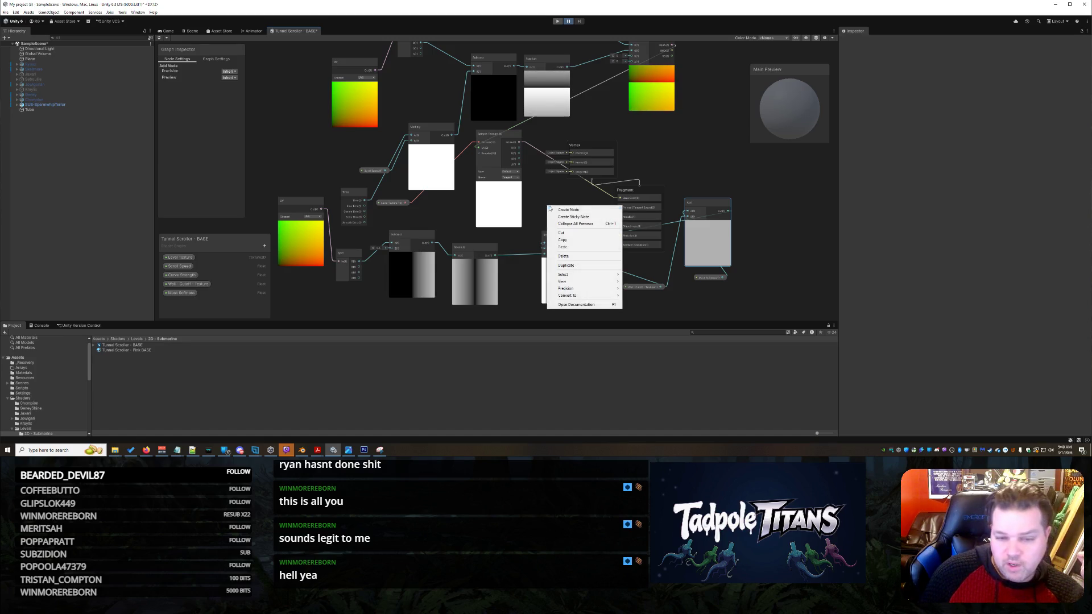
# Add a Multiply node beside the Sample Texture node, then shift the Add and Subtract nodes to tidy the chain.
pyautogui.click(555, 209)
pyautogui.write('mult')
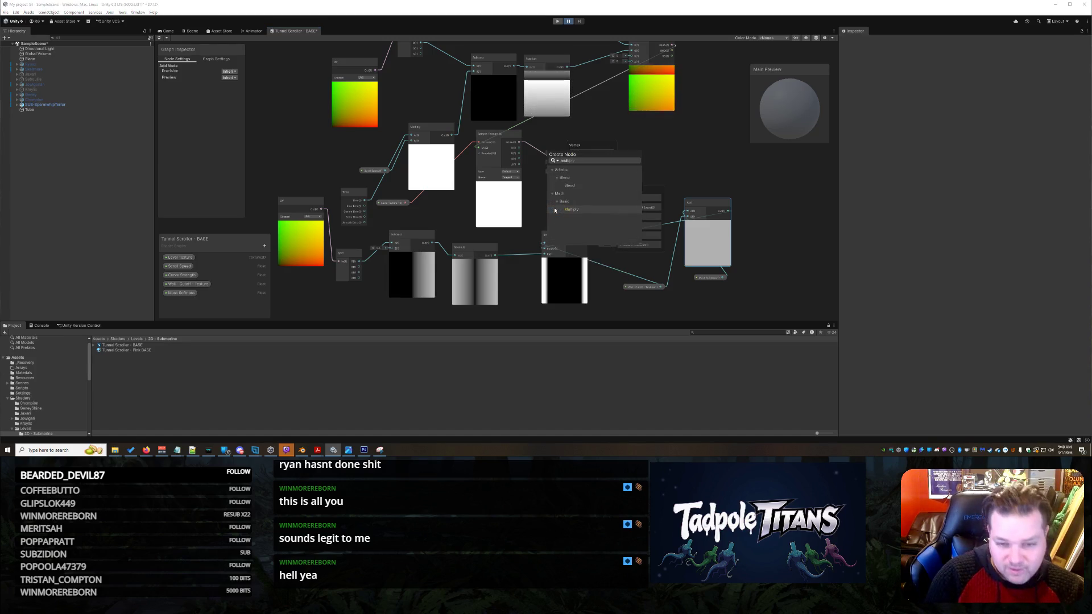
pyautogui.click(573, 209)
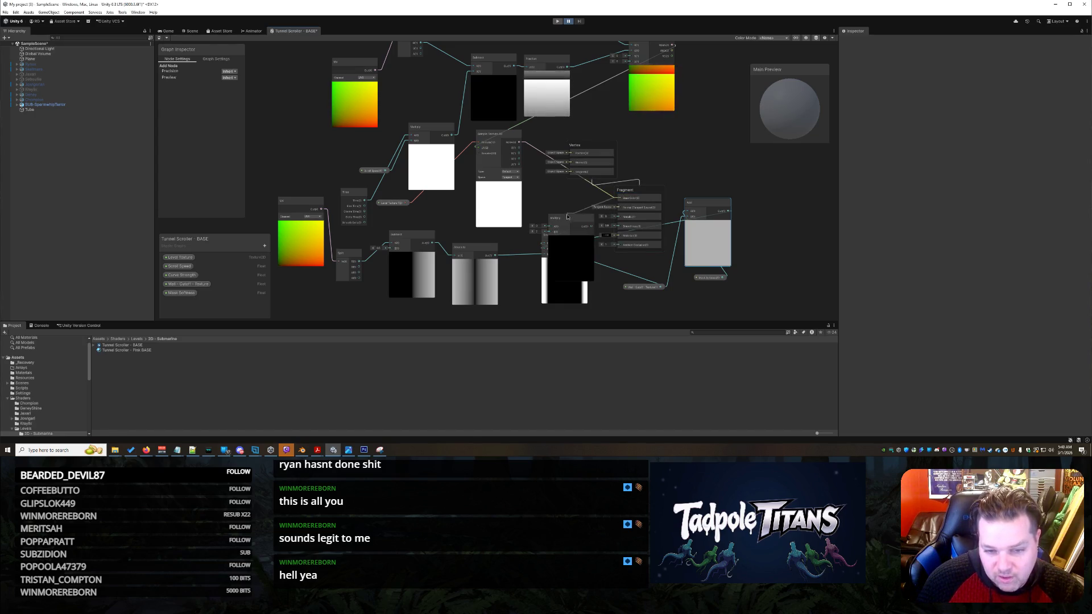
pyautogui.moveTo(557, 217); pyautogui.dragTo(681, 127)
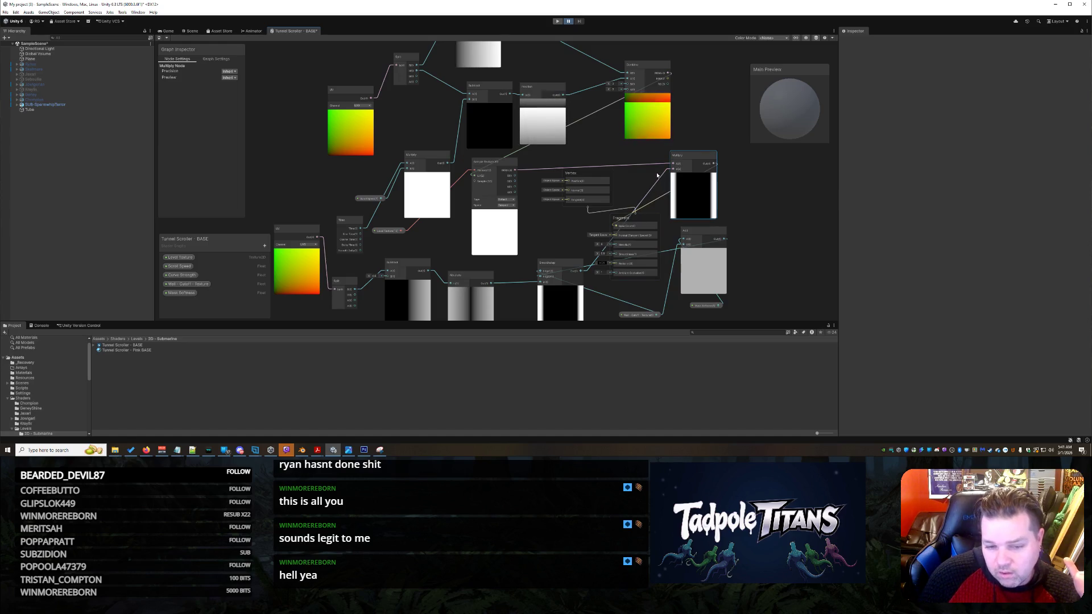
pyautogui.moveTo(701, 227)
pyautogui.mouseDown()
pyautogui.moveTo(757, 260)
pyautogui.moveTo(733, 259)
pyautogui.mouseUp()
pyautogui.moveTo(665, 247); pyautogui.dragTo(734, 247)
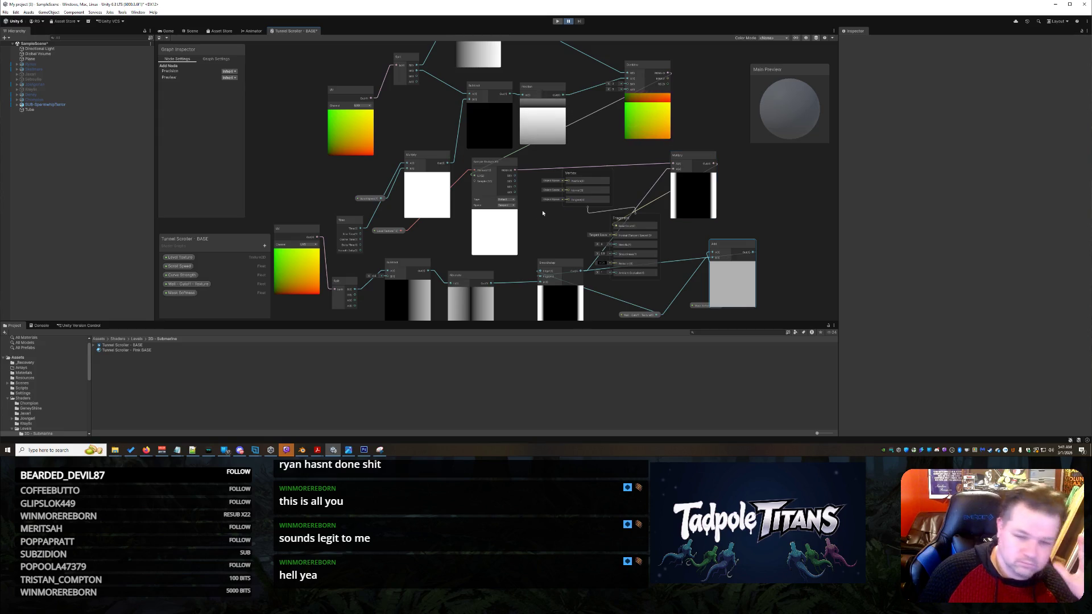
pyautogui.moveTo(408, 270); pyautogui.dragTo(396, 270)
# Line up the Absolute, Smoothstep, Add and Wall - Cutoff - Texture nodes into a compact row.
pyautogui.moveTo(466, 278); pyautogui.dragTo(443, 267)
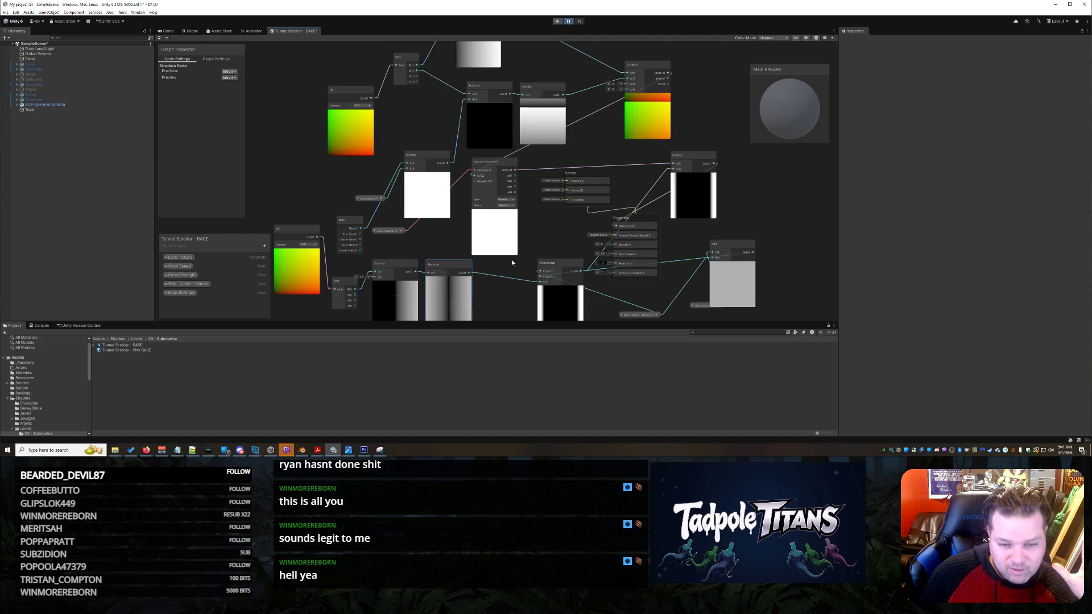
pyautogui.moveTo(563, 263); pyautogui.dragTo(510, 263)
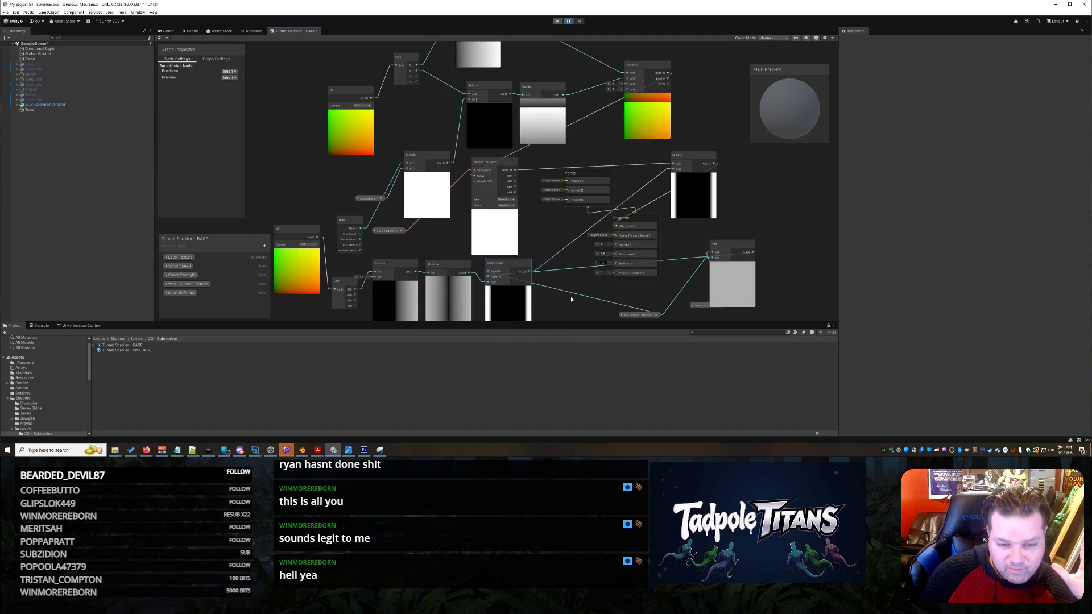
pyautogui.scroll(2, 626, 240)
pyautogui.moveTo(645, 245)
pyautogui.mouseDown()
pyautogui.moveTo(637, 267)
pyautogui.moveTo(412, 260)
pyautogui.mouseUp()
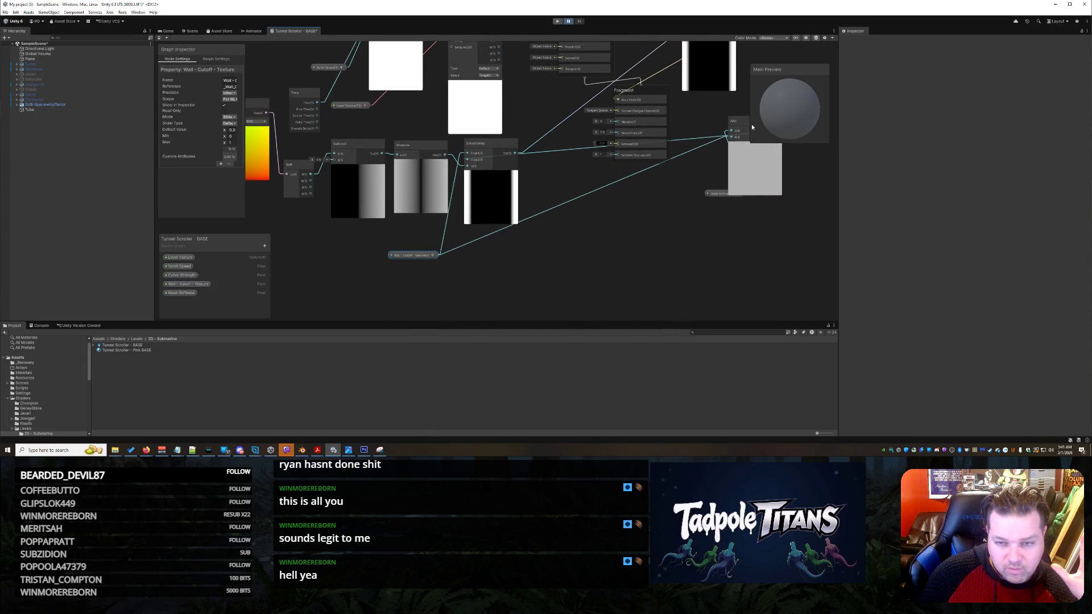
pyautogui.moveTo(745, 121)
pyautogui.mouseDown()
pyautogui.moveTo(563, 238)
pyautogui.moveTo(476, 241)
pyautogui.moveTo(568, 174)
pyautogui.moveTo(553, 141)
pyautogui.moveTo(559, 168)
pyautogui.mouseUp()
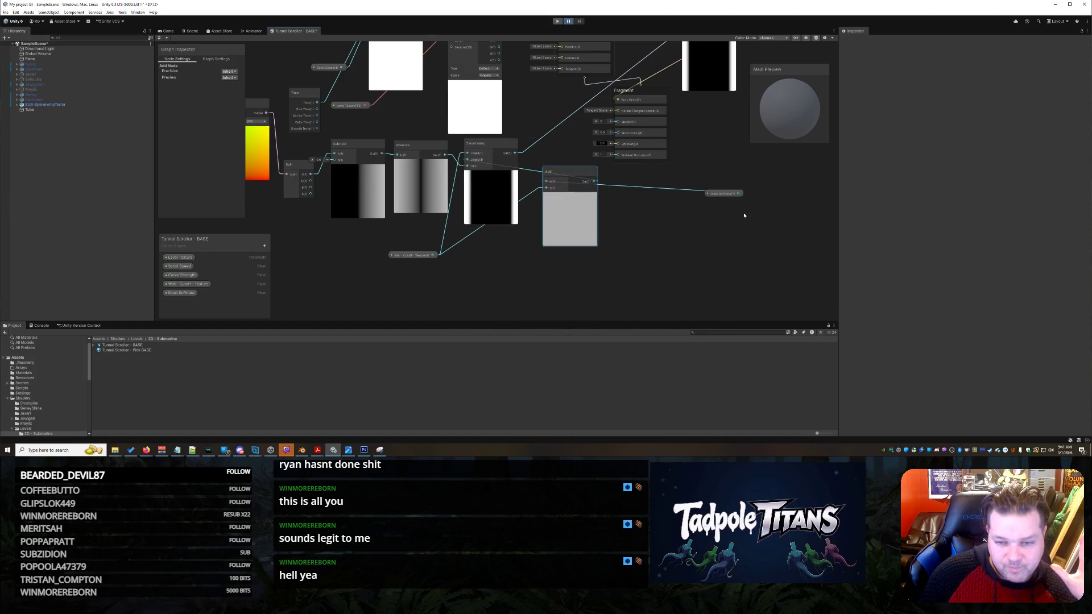
# Place the Mask Softness property node next to the Add node's B input.
pyautogui.click(727, 195)
pyautogui.moveTo(727, 194)
pyautogui.mouseDown()
pyautogui.moveTo(515, 268)
pyautogui.moveTo(492, 241)
pyautogui.moveTo(709, 214)
pyautogui.moveTo(690, 256)
pyautogui.moveTo(693, 300)
pyautogui.mouseUp()
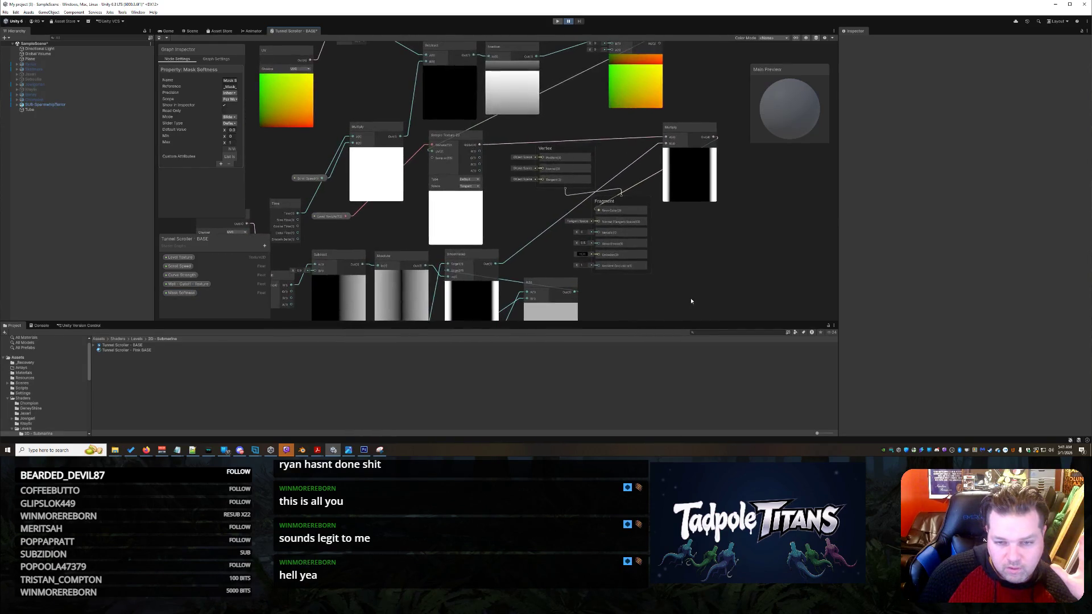
pyautogui.scroll(-2, 698, 268)
pyautogui.scroll(3, 697, 267)
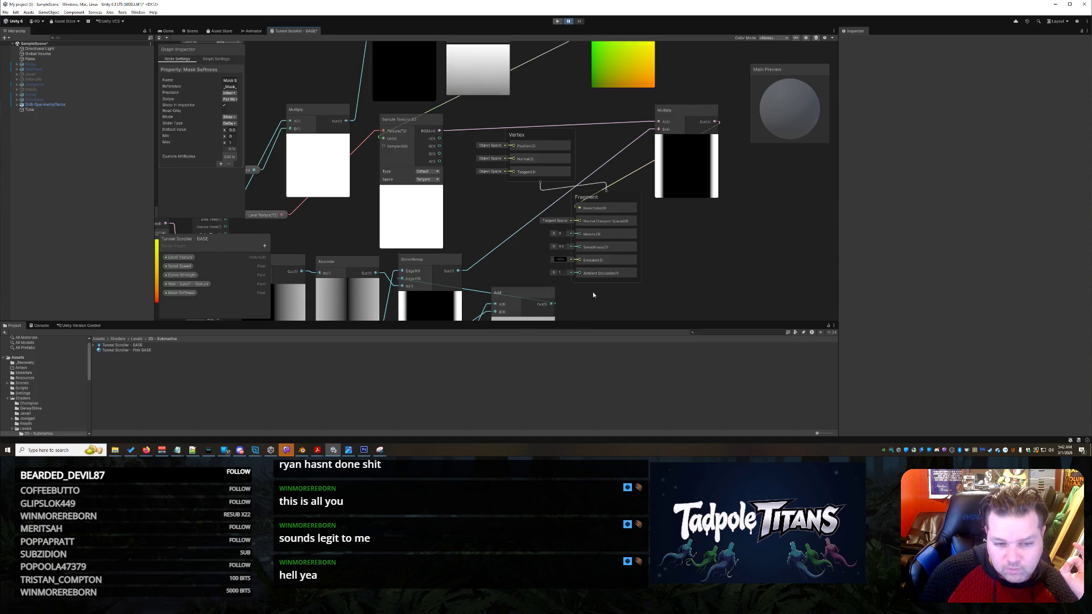
pyautogui.moveTo(460, 273); pyautogui.dragTo(477, 274)
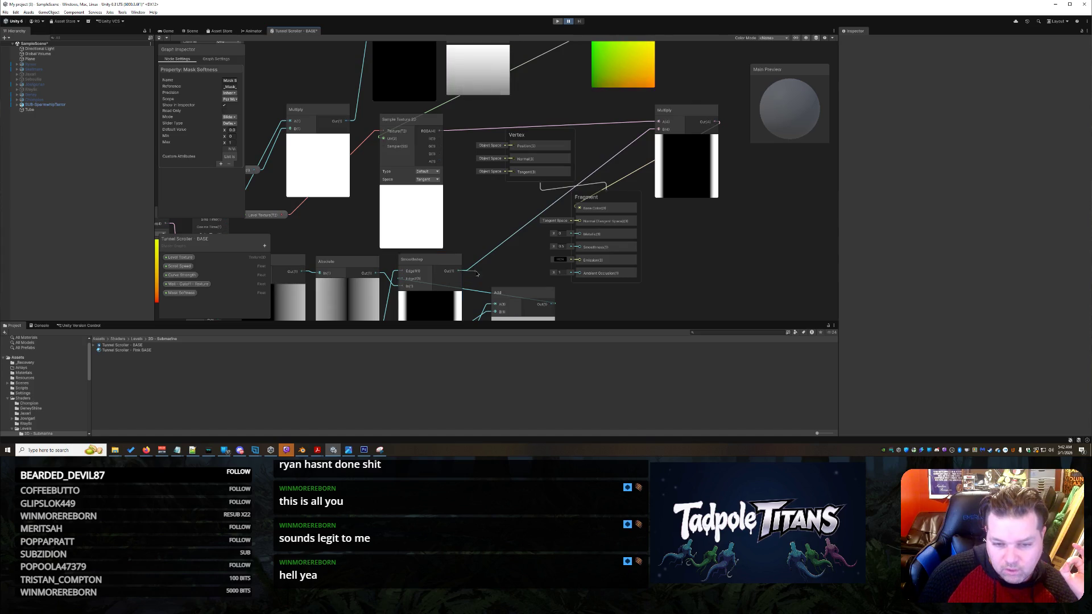
# Set Graph Settings Surface Type to Transparent and connect Smoothstep Out to the Fragment Alpha input.
pyautogui.rightClick(494, 221)
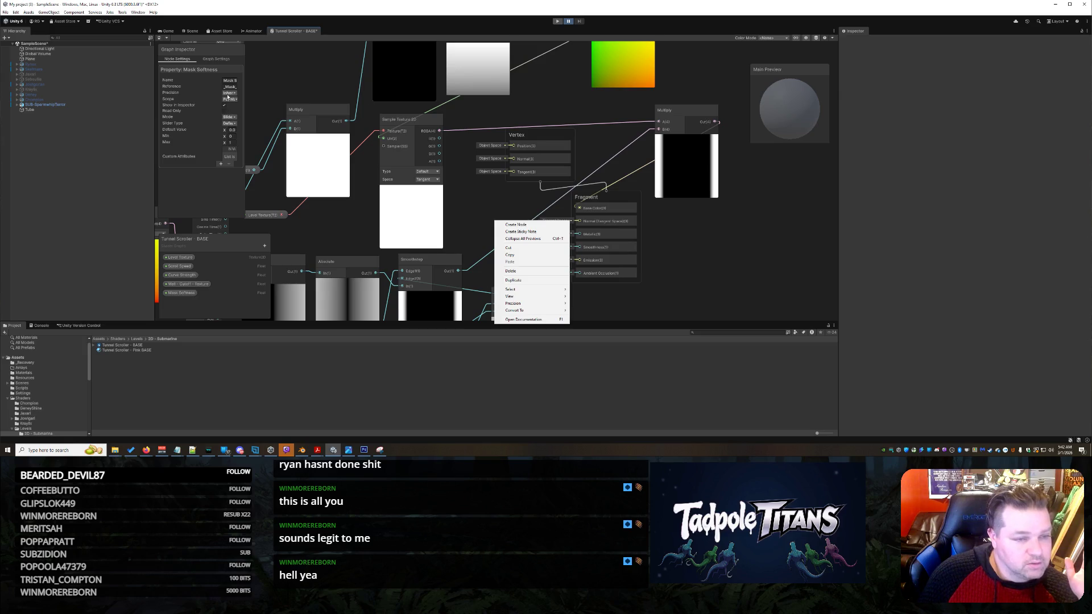
pyautogui.click(228, 93)
pyautogui.click(228, 59)
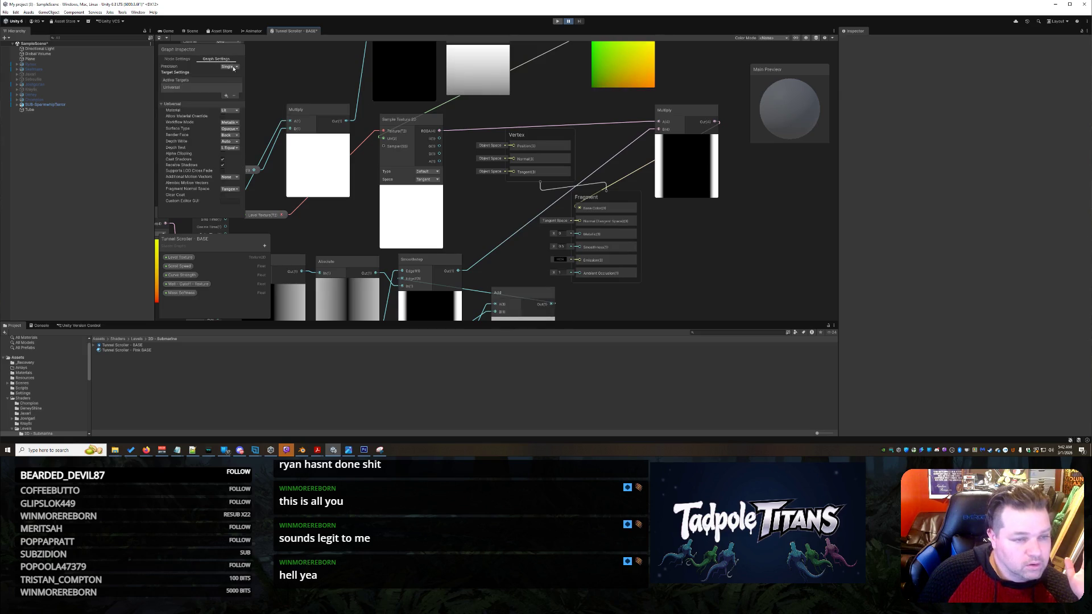
pyautogui.click(230, 130)
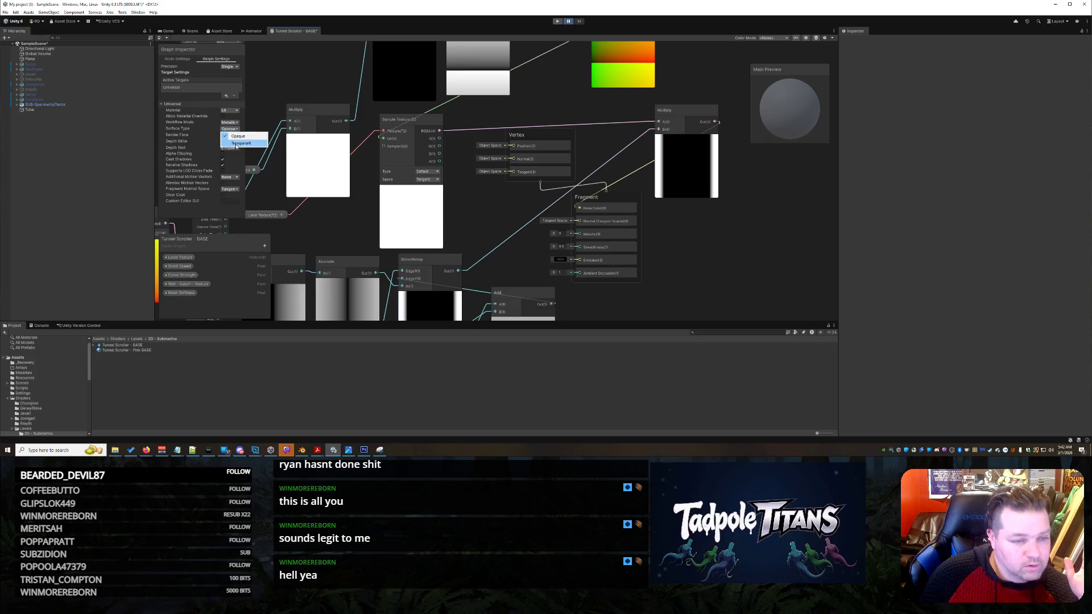
pyautogui.click(234, 118)
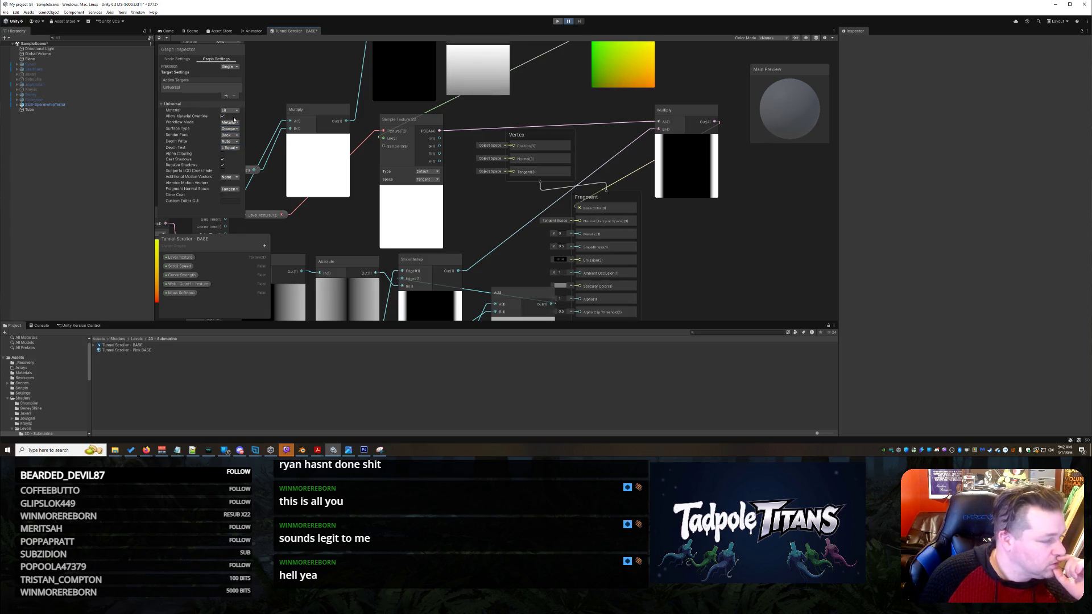
pyautogui.click(230, 128)
pyautogui.click(235, 140)
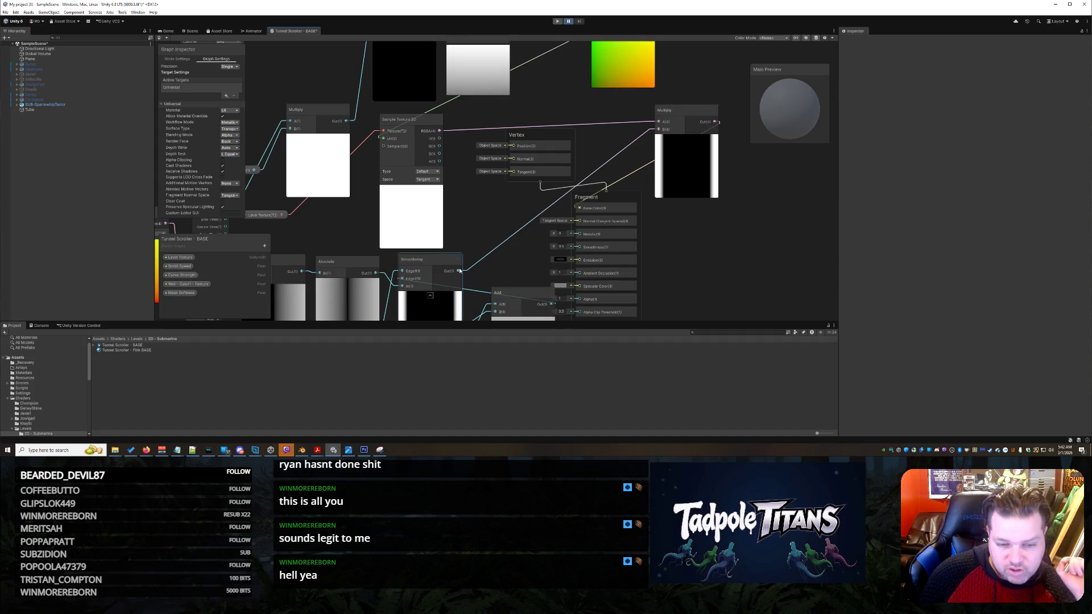
pyautogui.moveTo(459, 270); pyautogui.dragTo(580, 266)
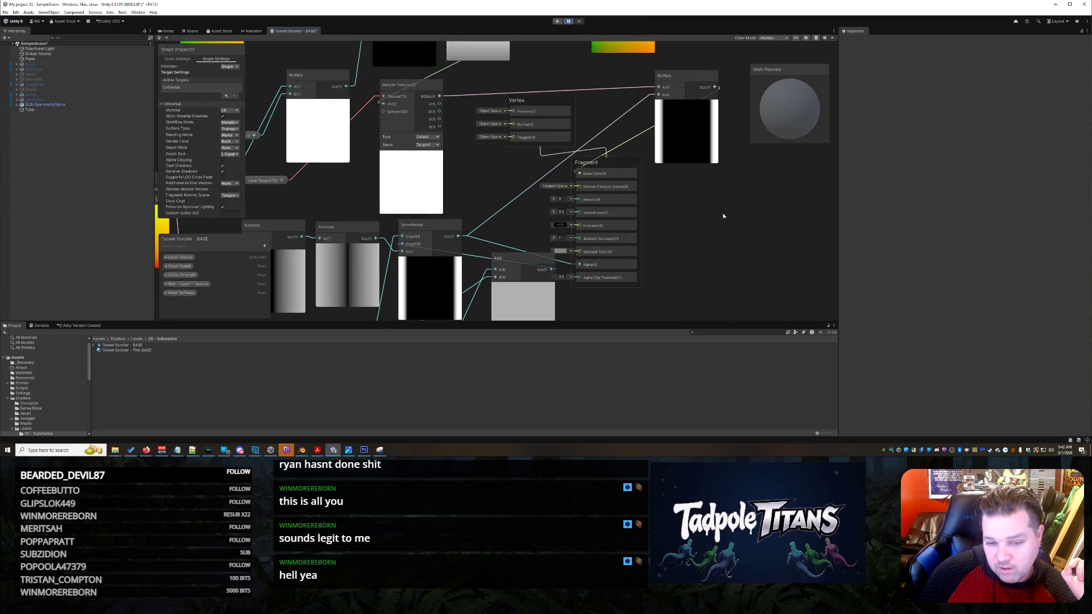
pyautogui.moveTo(719, 215); pyautogui.dragTo(716, 233)
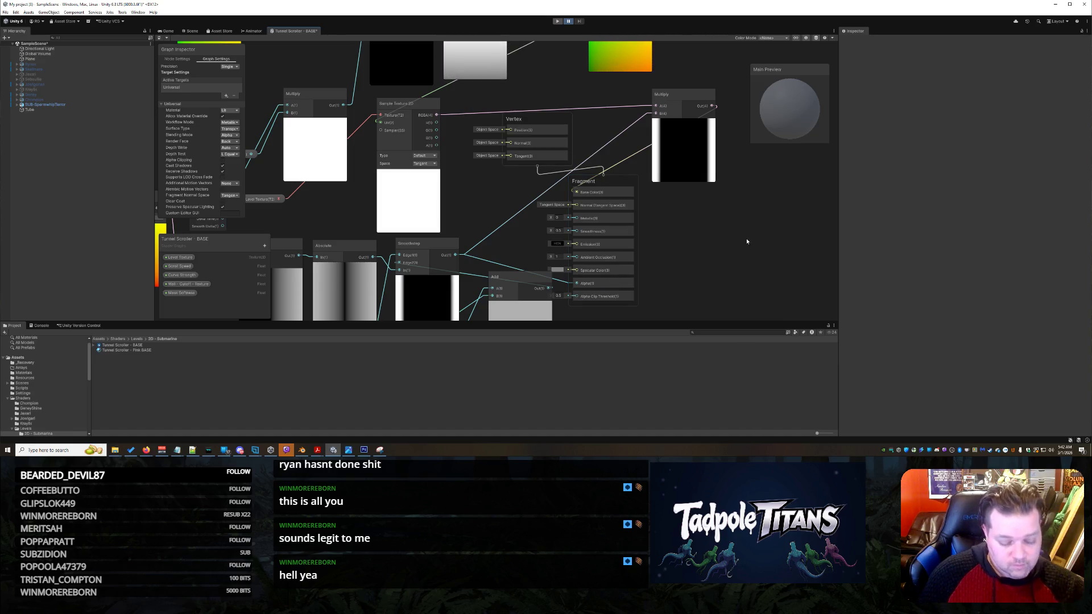
# Save the graph and orbit the Scene view to check the see-through pink tunnel.
pyautogui.hotkey('ctrl', 's')
pyautogui.hotkey('ctrl', '1')
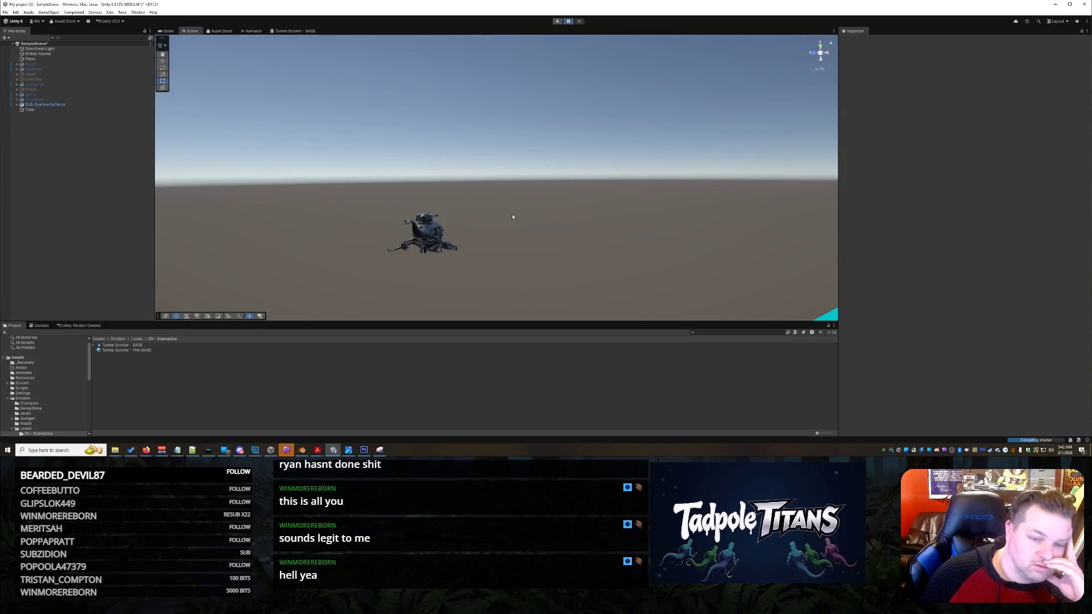
pyautogui.scroll(-10, 514, 218)
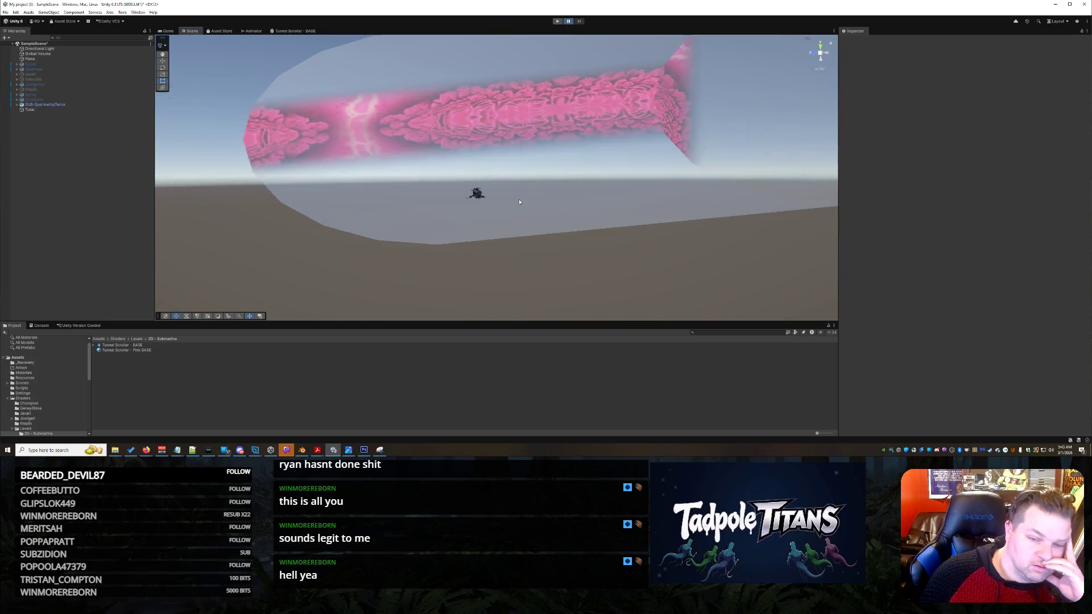
pyautogui.scroll(10, 560, 212)
pyautogui.moveTo(566, 207)
pyautogui.mouseDown()
pyautogui.moveTo(780, 171)
pyautogui.moveTo(811, 183)
pyautogui.moveTo(561, 200)
pyautogui.moveTo(573, 206)
pyautogui.moveTo(588, 186)
pyautogui.moveTo(575, 195)
pyautogui.moveTo(537, 188)
pyautogui.moveTo(582, 188)
pyautogui.moveTo(590, 207)
pyautogui.moveTo(562, 207)
pyautogui.moveTo(685, 207)
pyautogui.moveTo(637, 207)
pyautogui.mouseUp()
pyautogui.scroll(-5, 574, 205)
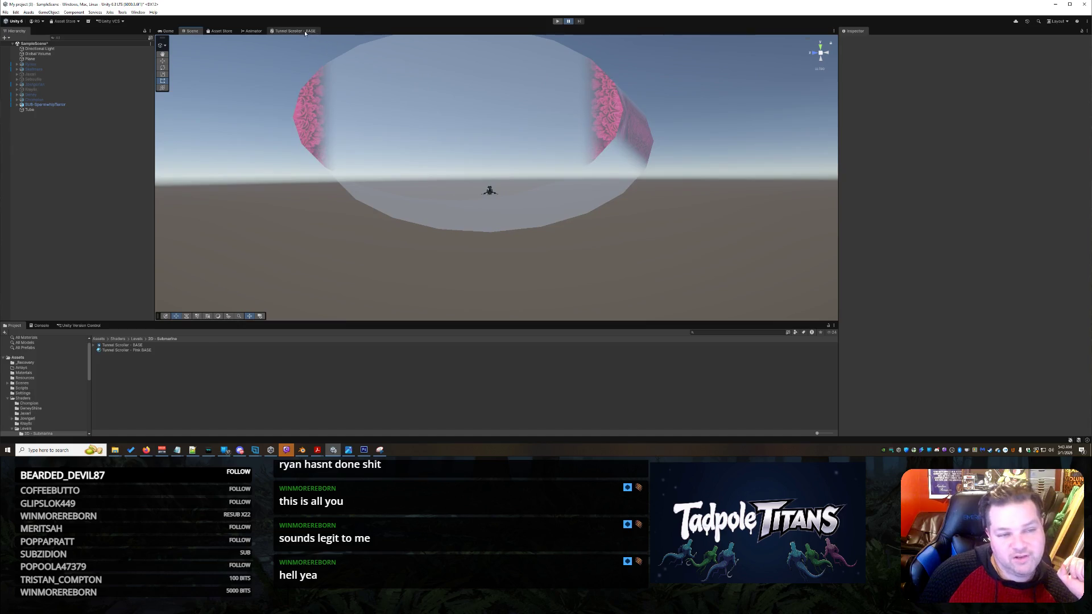
# Back in Tunnel Scroller - BASE, cut the Add node and close the gap with Smoothstep.
pyautogui.click(297, 31)
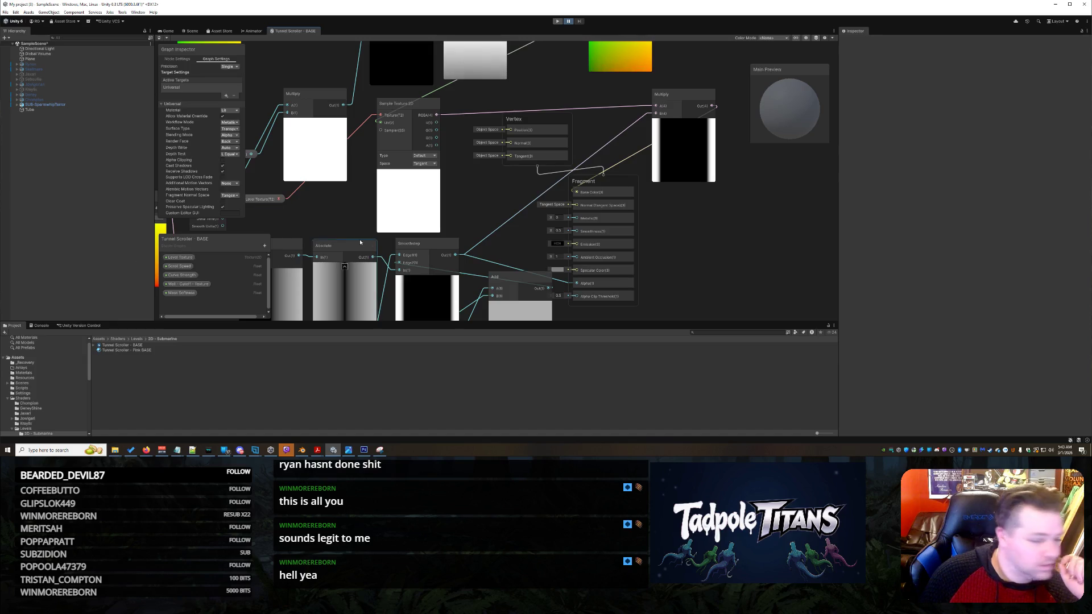
pyautogui.rightClick(514, 276)
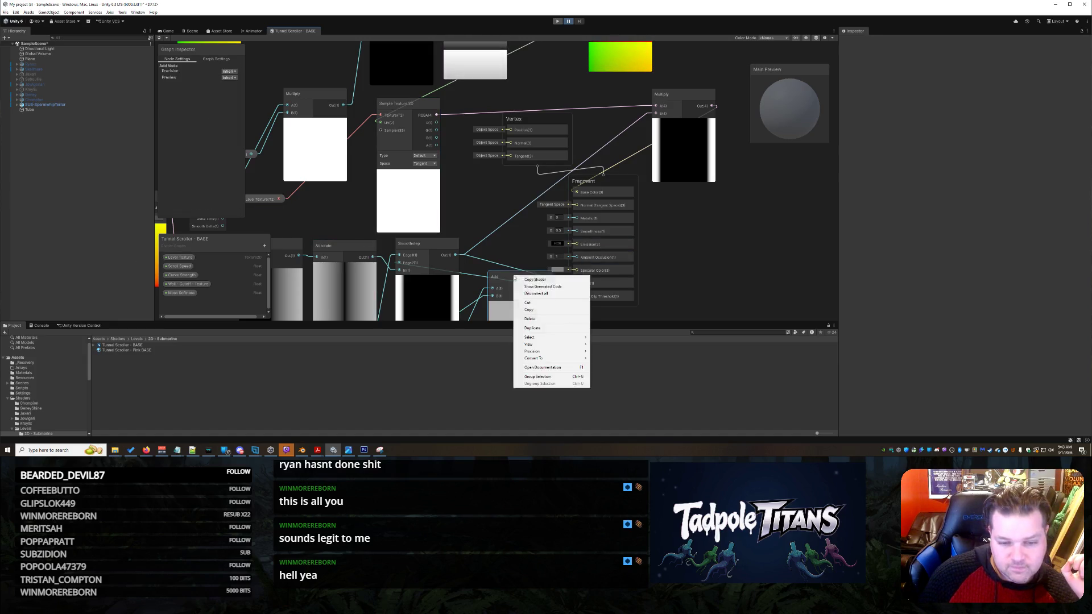
pyautogui.click(542, 304)
pyautogui.moveTo(422, 243); pyautogui.dragTo(473, 237)
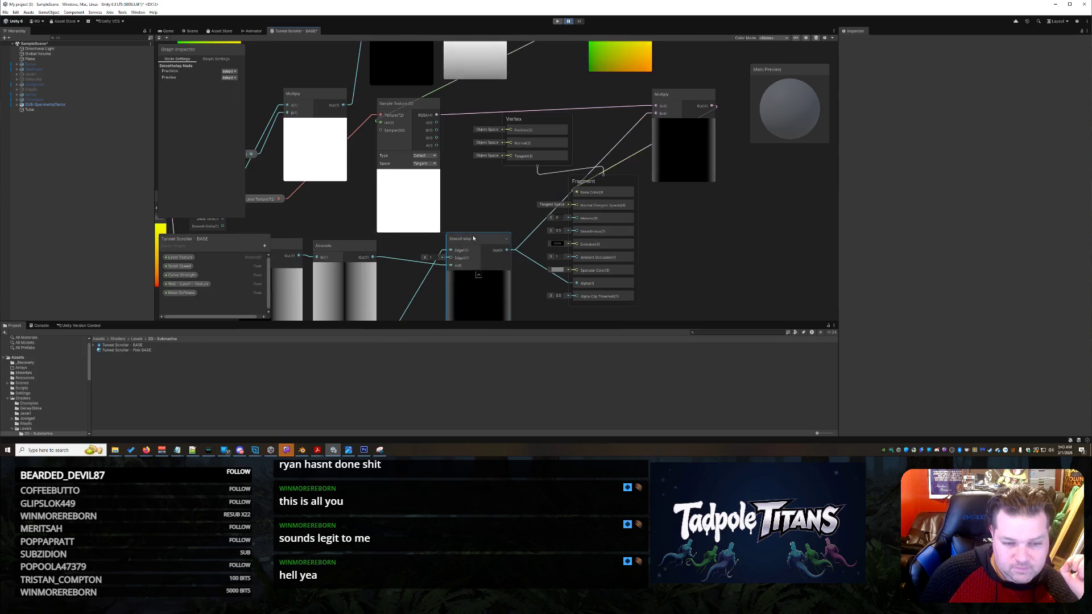
# Wire Wall - Cutoff - Texture into Smoothstep Edge1 and Mask Softness into Edge2.
pyautogui.scroll(-3, 473, 238)
pyautogui.scroll(4, 414, 221)
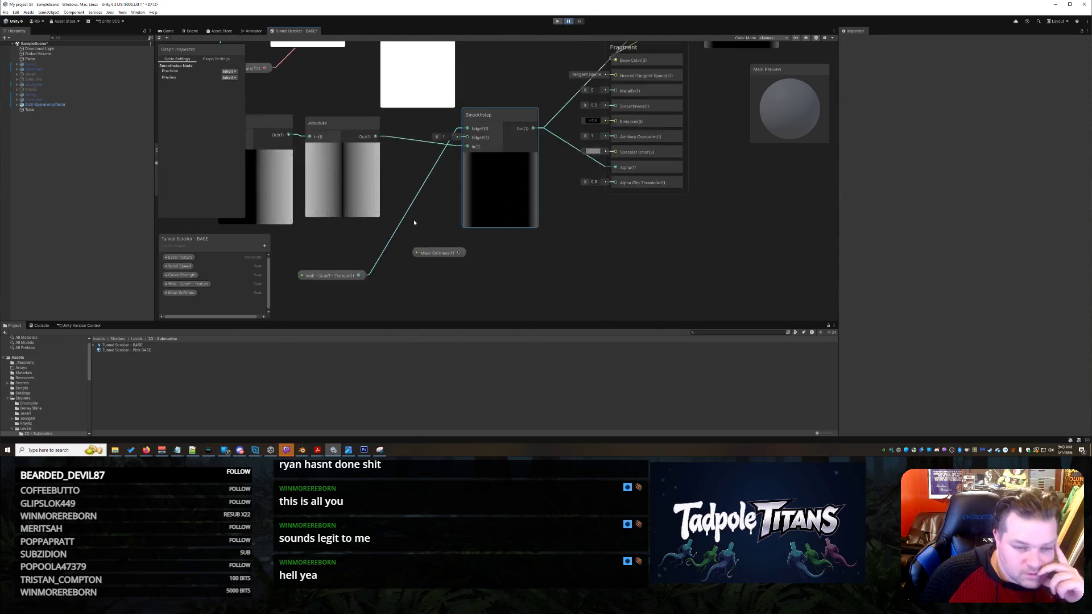
pyautogui.scroll(3, 414, 220)
pyautogui.click(432, 273)
pyautogui.moveTo(327, 301)
pyautogui.mouseDown()
pyautogui.moveTo(358, 284)
pyautogui.moveTo(455, 114)
pyautogui.moveTo(501, 77)
pyautogui.mouseUp()
pyautogui.moveTo(463, 261)
pyautogui.mouseDown()
pyautogui.moveTo(486, 86)
pyautogui.moveTo(501, 72)
pyautogui.mouseUp()
# Detach the Split R wire from the Subtract node without adding a new node.
pyautogui.scroll(-3, 644, 260)
pyautogui.scroll(-5, 644, 261)
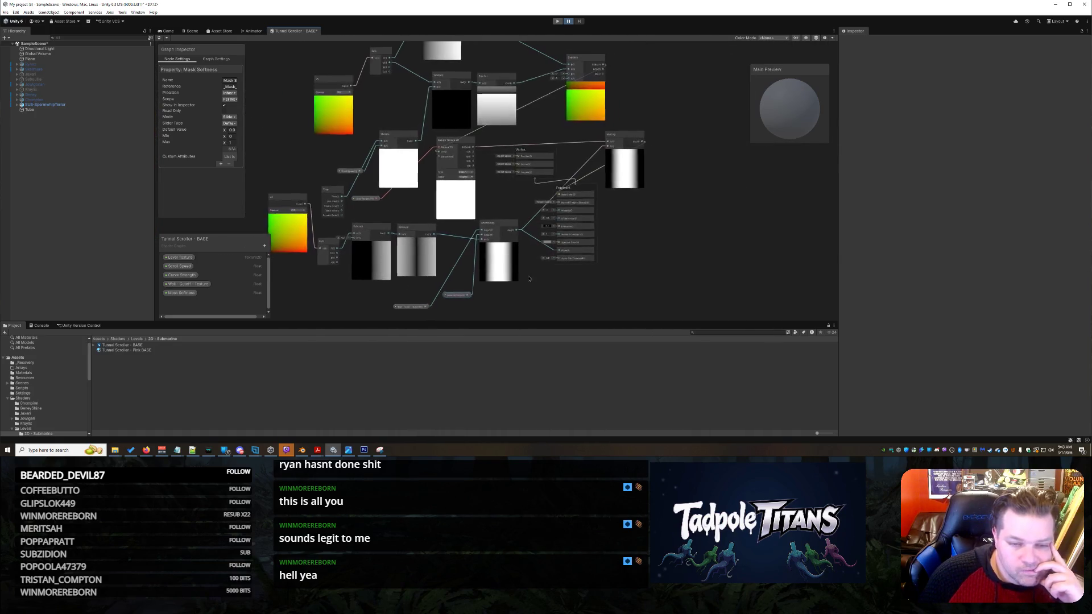
pyautogui.scroll(2, 526, 278)
pyautogui.scroll(2, 523, 278)
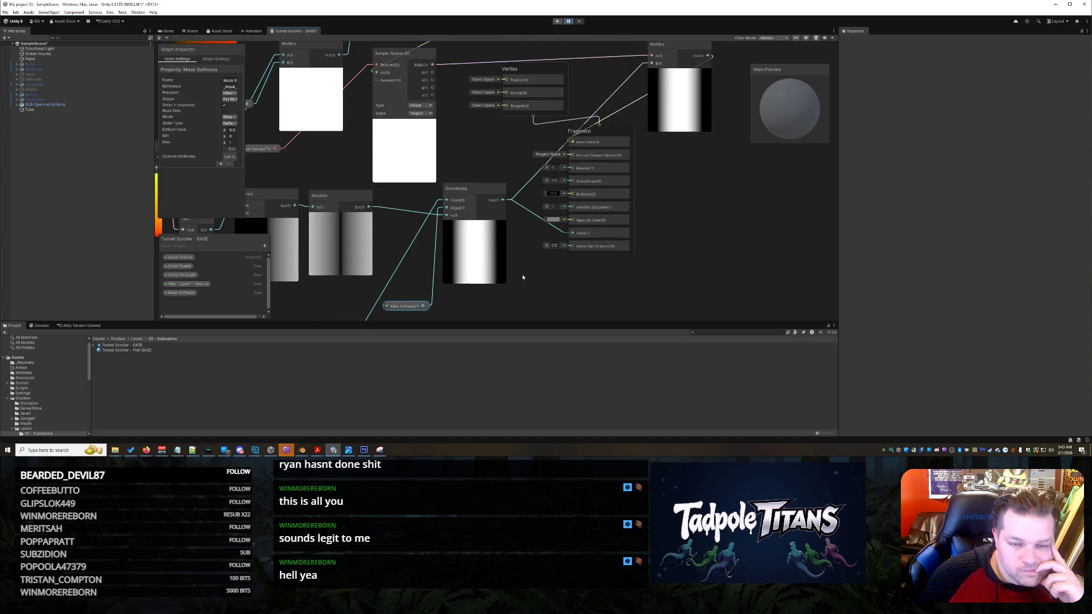
pyautogui.scroll(-3, 523, 278)
pyautogui.scroll(1, 527, 276)
pyautogui.scroll(1, 528, 276)
pyautogui.scroll(2, 379, 232)
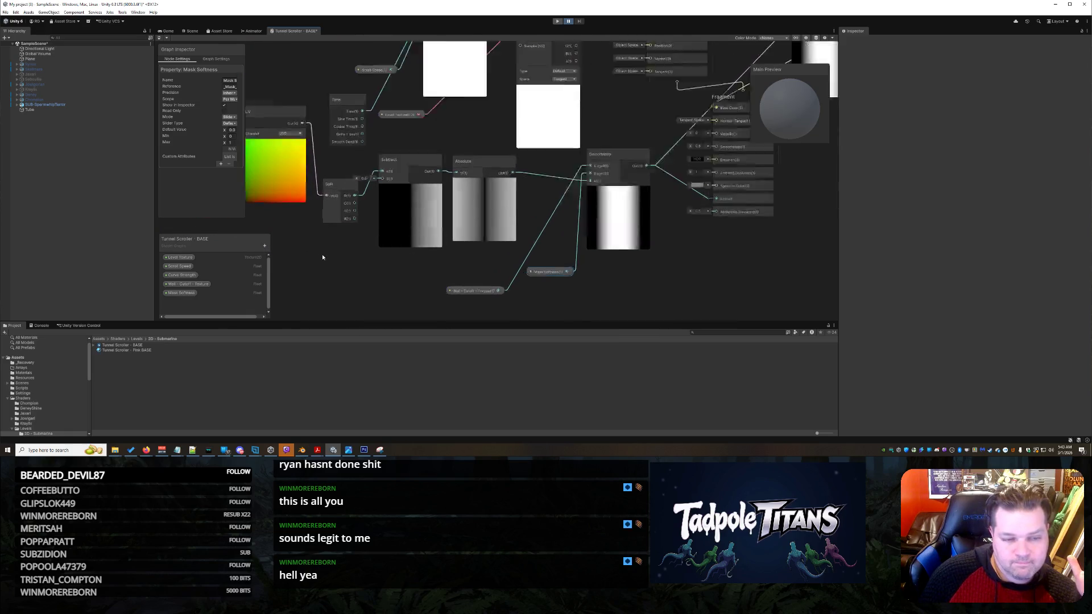
pyautogui.moveTo(370, 187)
pyautogui.mouseDown()
pyautogui.moveTo(377, 202)
pyautogui.moveTo(394, 156)
pyautogui.mouseUp()
pyautogui.press('Escape')
pyautogui.click(358, 196)
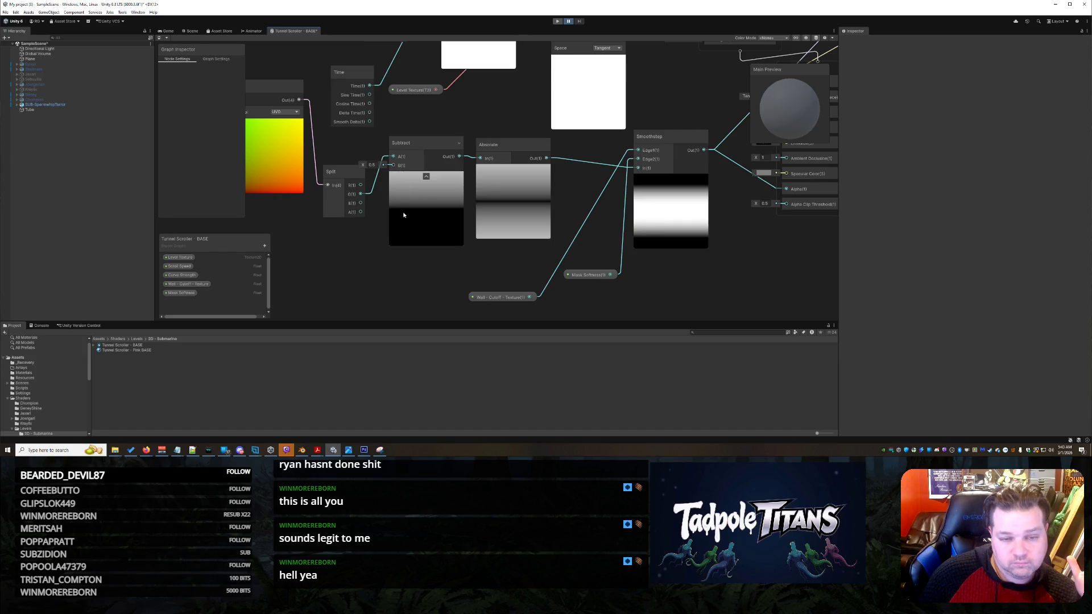
pyautogui.scroll(-3, 441, 257)
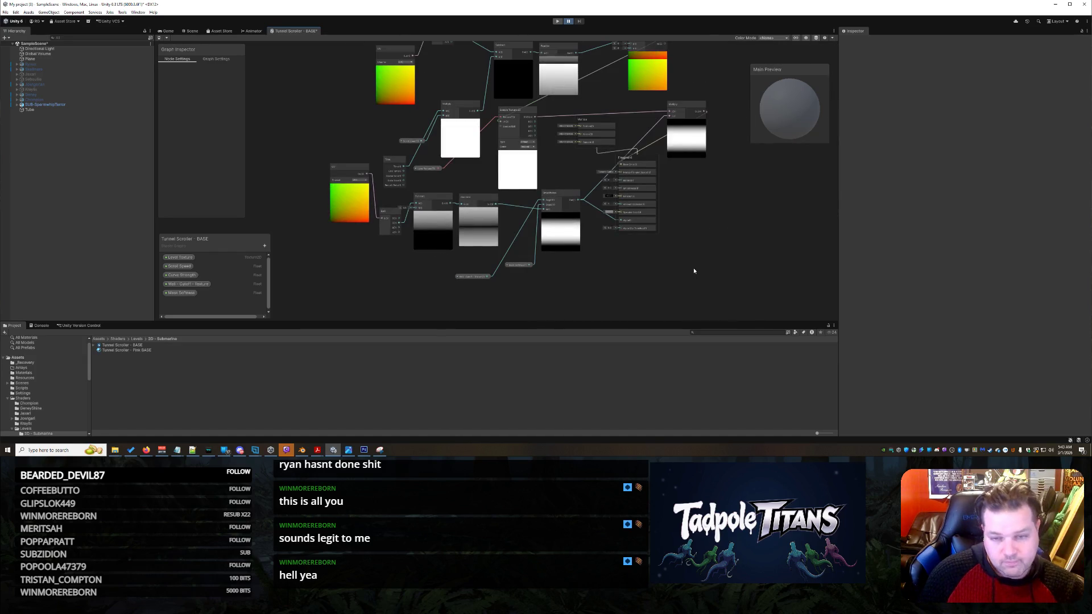
pyautogui.click(192, 31)
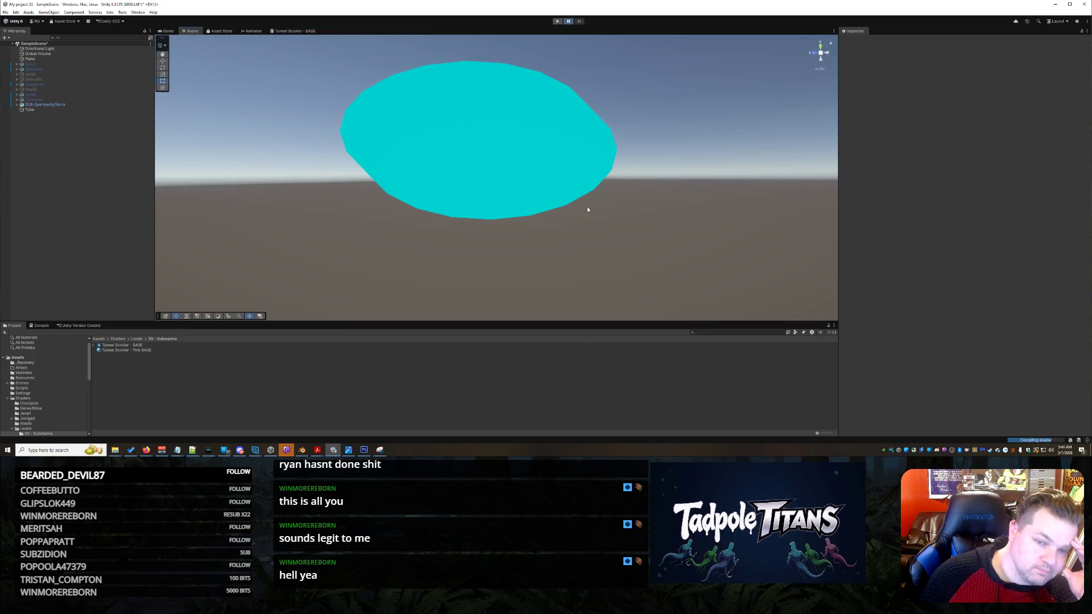
pyautogui.moveTo(588, 210); pyautogui.dragTo(554, 219)
pyautogui.moveTo(650, 248)
pyautogui.mouseDown()
pyautogui.moveTo(566, 255)
pyautogui.moveTo(683, 238)
pyautogui.moveTo(725, 249)
pyautogui.moveTo(700, 251)
pyautogui.moveTo(708, 243)
pyautogui.mouseUp()
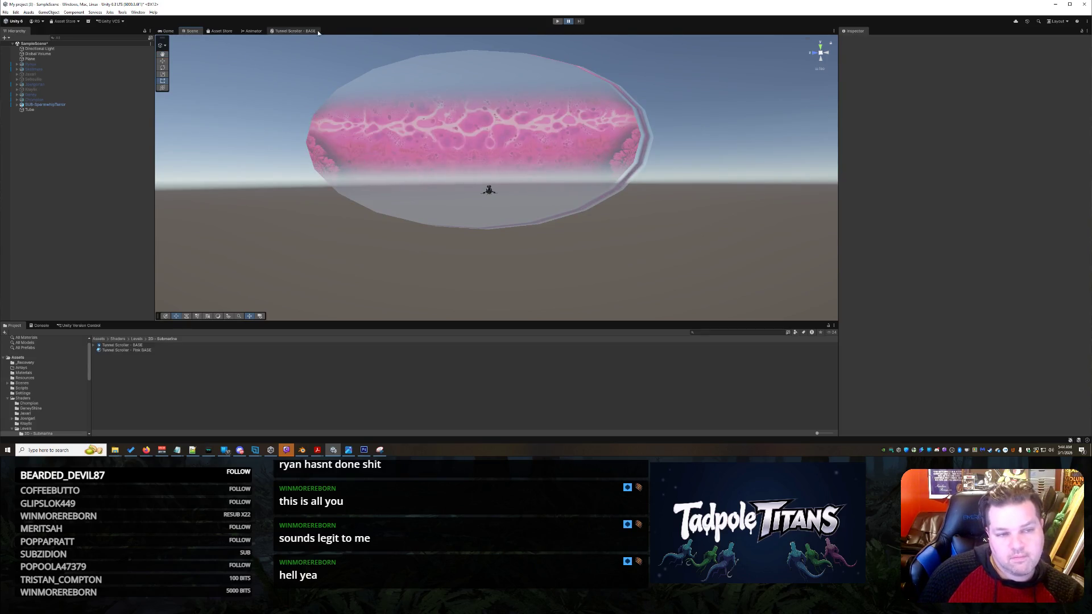
pyautogui.click(290, 32)
pyautogui.scroll(4, 511, 272)
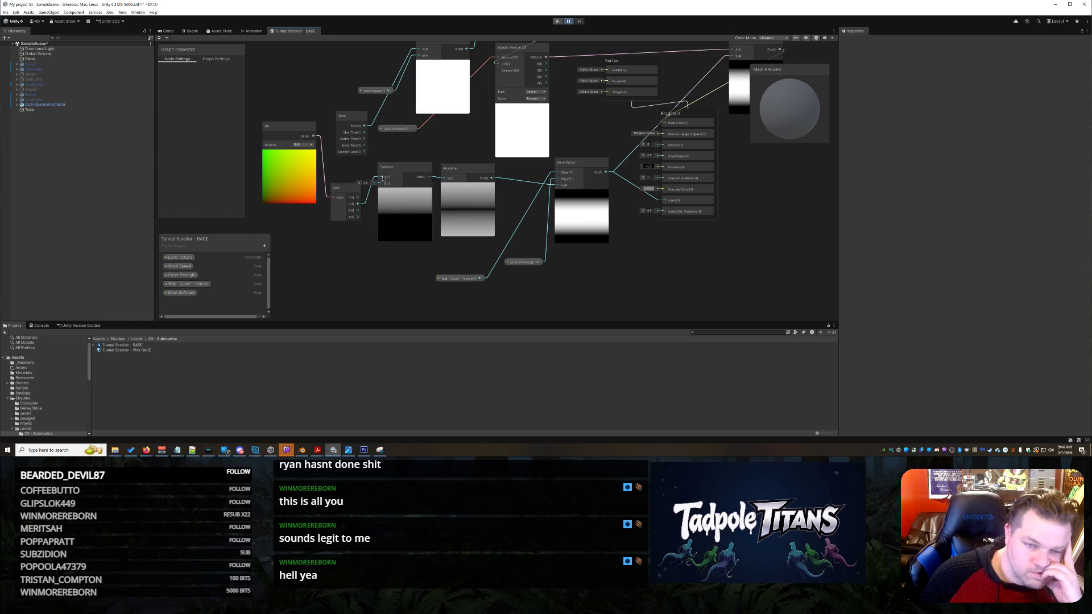
# Disconnect all of Split's links and connect Split's G output to Subtract's B input.
pyautogui.rightClick(364, 170)
pyautogui.press('Escape')
pyautogui.click(367, 199)
pyautogui.rightClick(368, 199)
pyautogui.click(381, 201)
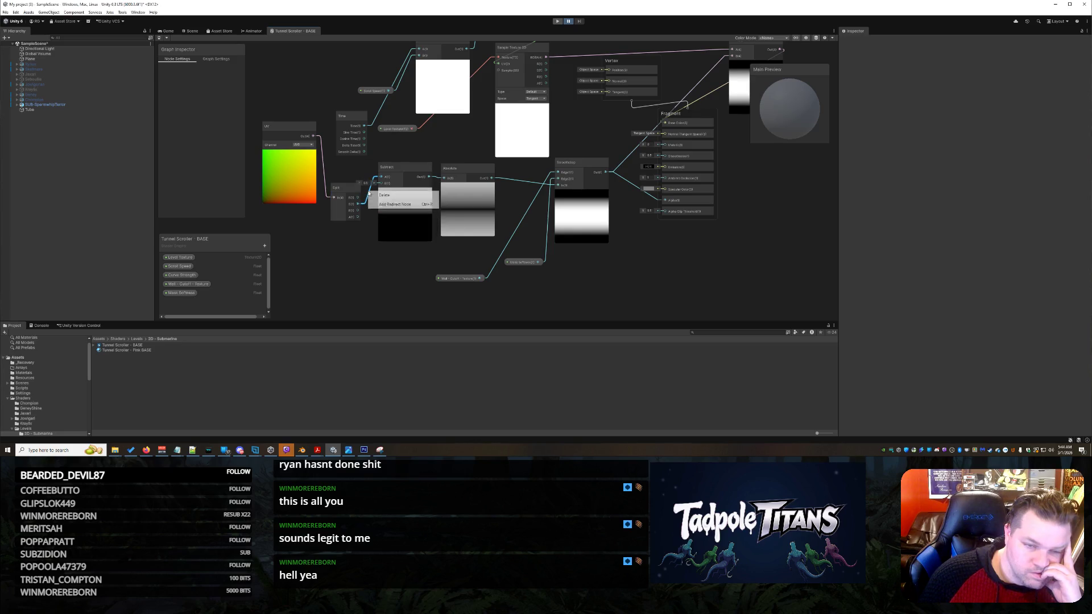
pyautogui.moveTo(378, 189); pyautogui.dragTo(381, 183)
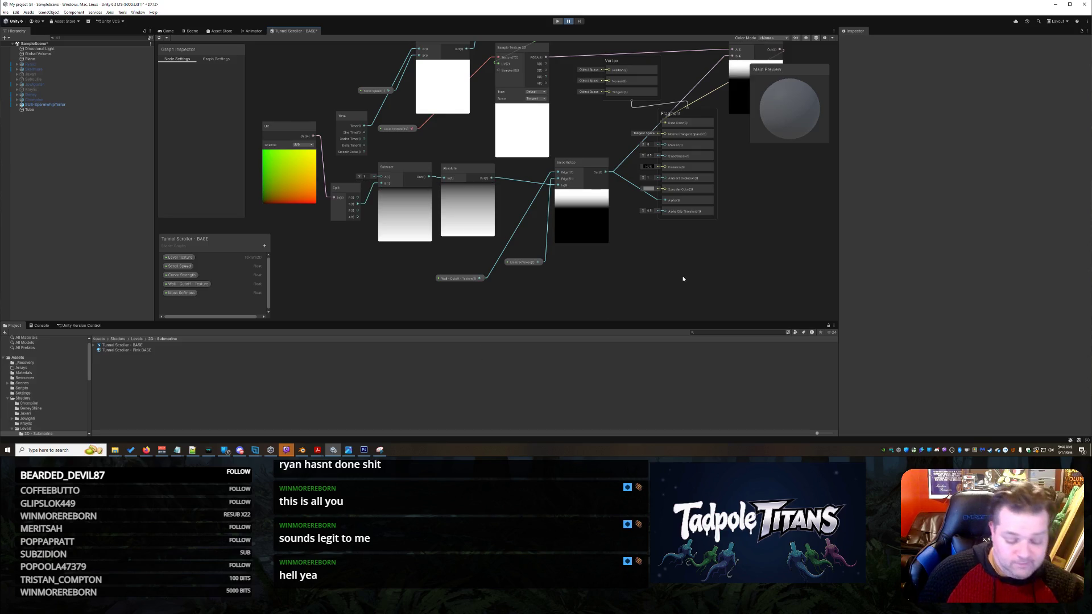
# Fly the Scene camera through the tube, then return to the Tunnel Scroller - BASE graph.
pyautogui.click(191, 31)
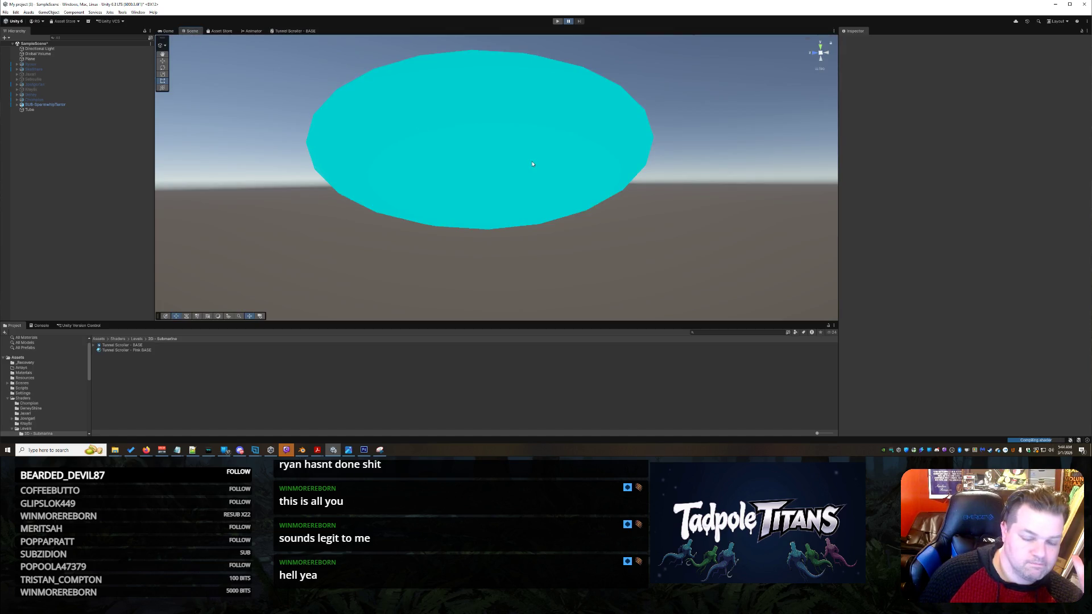
pyautogui.moveTo(532, 164)
pyautogui.mouseDown()
pyautogui.moveTo(621, 150)
pyautogui.moveTo(601, 176)
pyautogui.moveTo(568, 182)
pyautogui.moveTo(569, 207)
pyautogui.moveTo(546, 186)
pyautogui.moveTo(615, 200)
pyautogui.moveTo(494, 188)
pyautogui.moveTo(590, 189)
pyautogui.moveTo(570, 214)
pyautogui.moveTo(714, 224)
pyautogui.moveTo(612, 236)
pyautogui.moveTo(372, 188)
pyautogui.mouseUp()
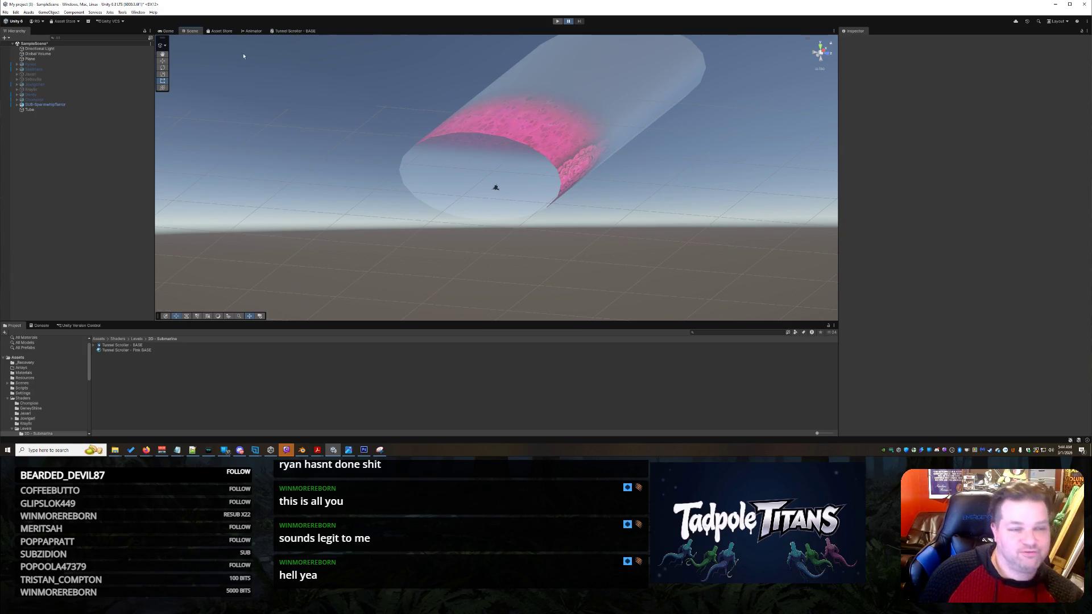
pyautogui.click(290, 32)
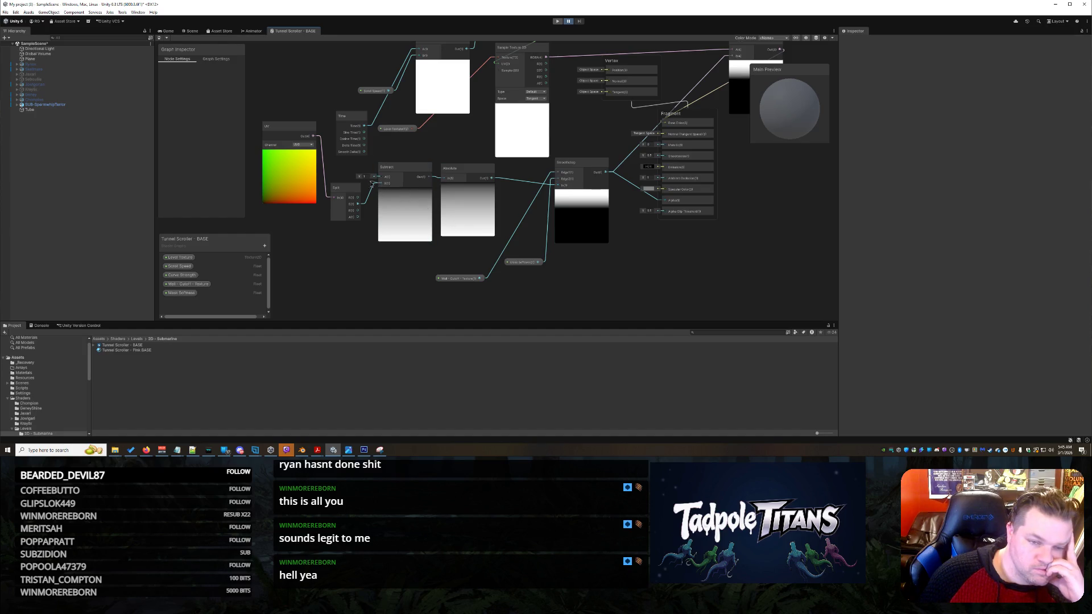
# Reroute Split's G output from Subtract's B input into its A input, removing the trial R wire.
pyautogui.moveTo(371, 188); pyautogui.dragTo(373, 196)
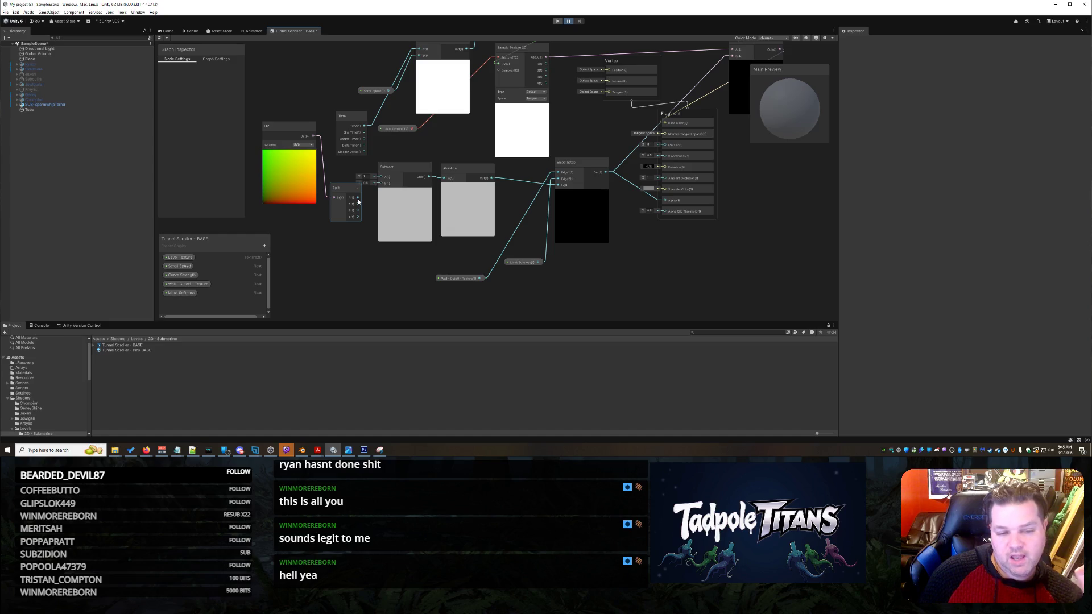
pyautogui.moveTo(357, 199); pyautogui.dragTo(381, 177)
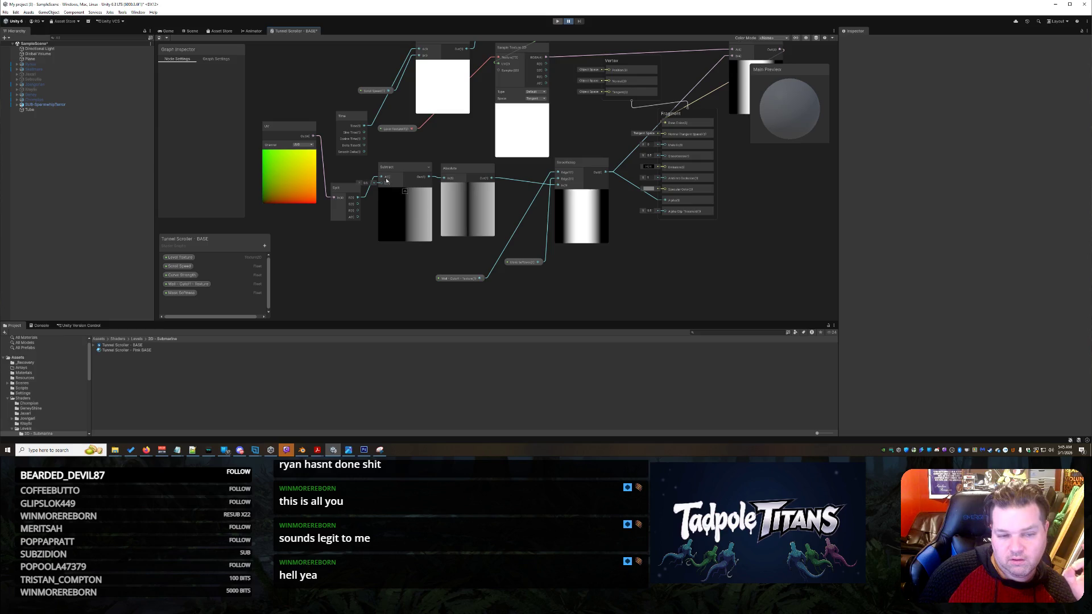
pyautogui.rightClick(368, 195)
pyautogui.click(383, 197)
pyautogui.moveTo(358, 203); pyautogui.dragTo(382, 177)
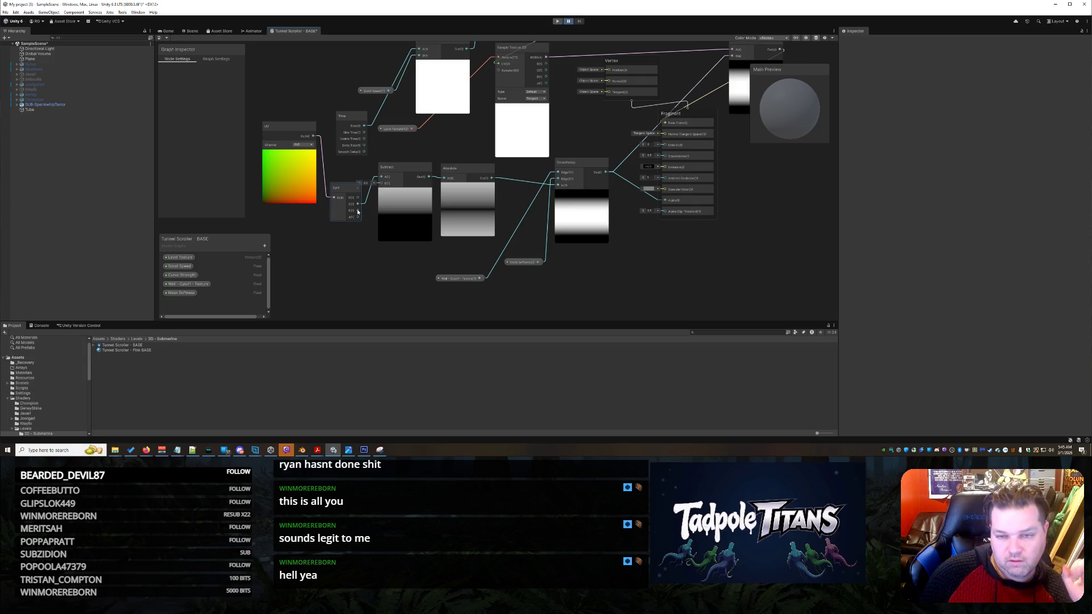
# Recentre the graph nodes and bring up the Scene view of the pink tunnel.
pyautogui.scroll(-3, 630, 169)
pyautogui.scroll(5, 654, 227)
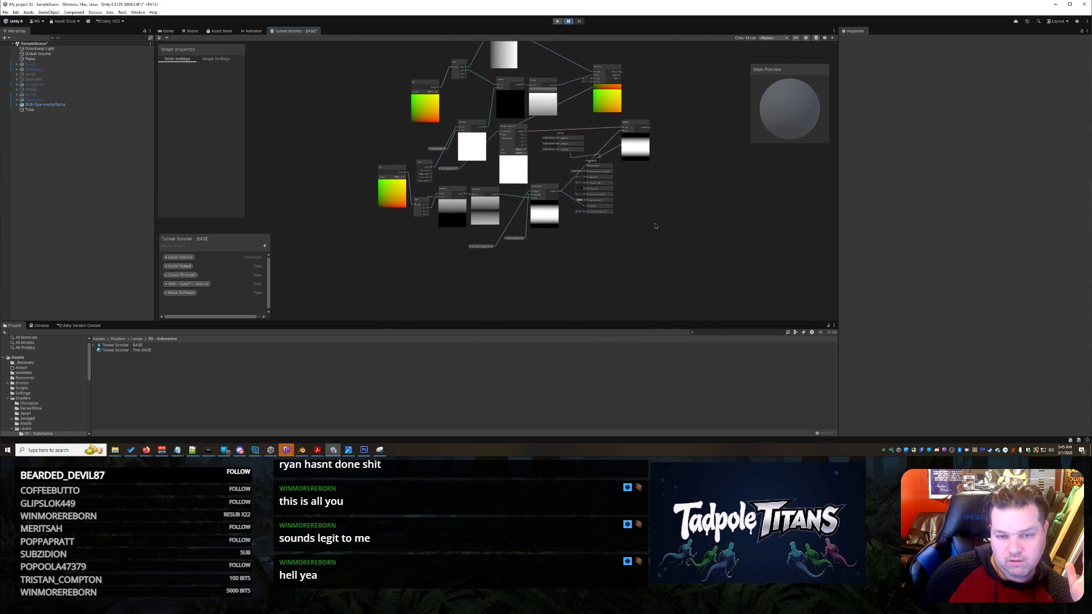
pyautogui.moveTo(650, 230); pyautogui.dragTo(756, 250)
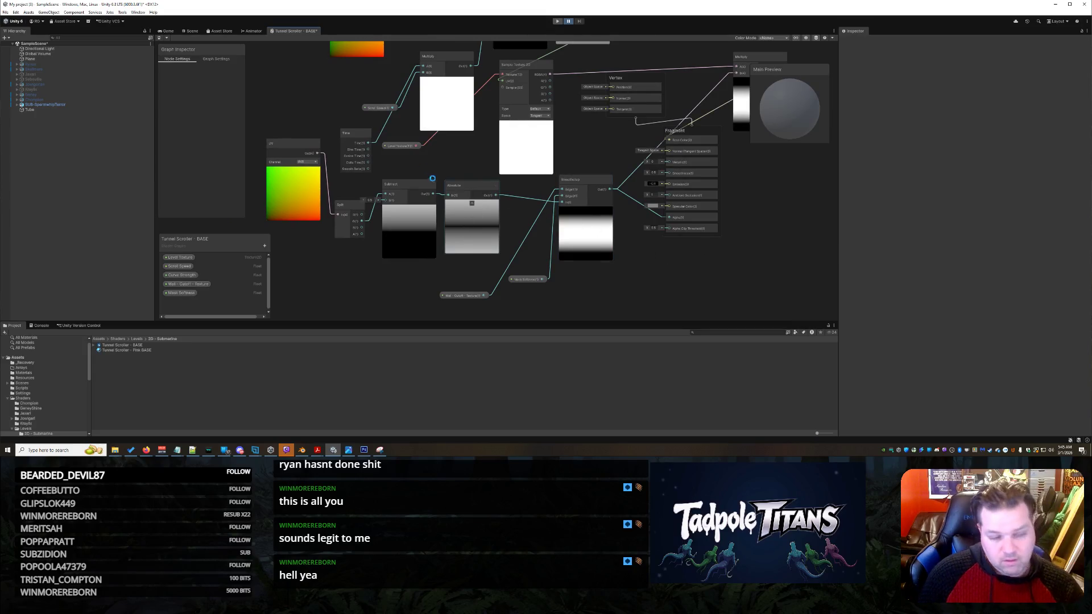
pyautogui.click(193, 32)
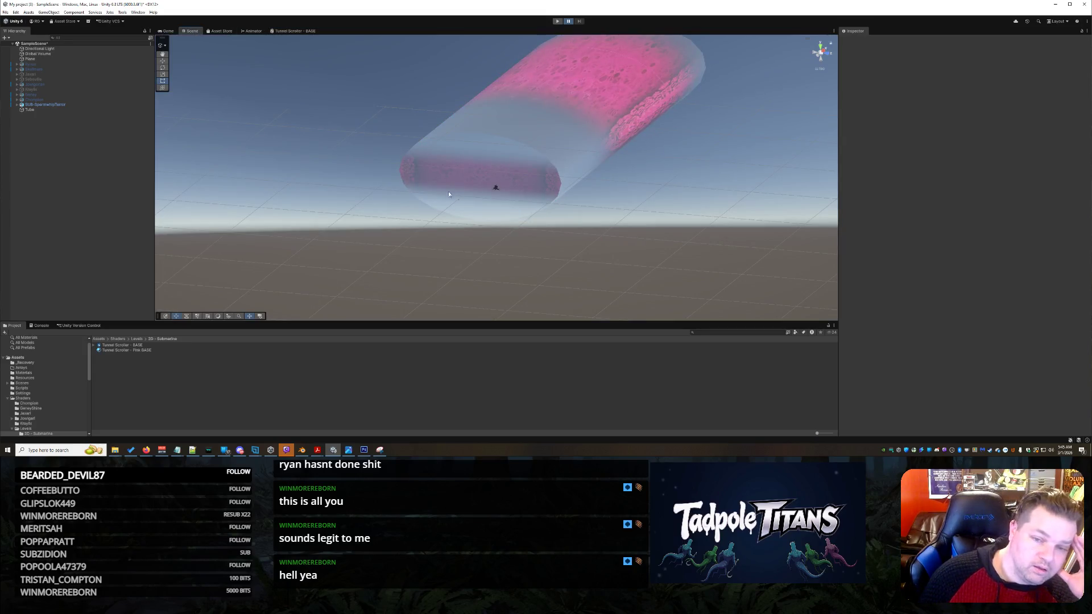
# Orbit the Scene camera to look down the translucent tunnel, then return to Tunnel Scroller - BASE.
pyautogui.moveTo(548, 242)
pyautogui.mouseDown()
pyautogui.moveTo(487, 266)
pyautogui.moveTo(527, 227)
pyautogui.moveTo(253, 241)
pyautogui.moveTo(275, 254)
pyautogui.moveTo(237, 238)
pyautogui.moveTo(325, 211)
pyautogui.moveTo(342, 190)
pyautogui.moveTo(414, 204)
pyautogui.moveTo(324, 199)
pyautogui.moveTo(334, 204)
pyautogui.mouseUp()
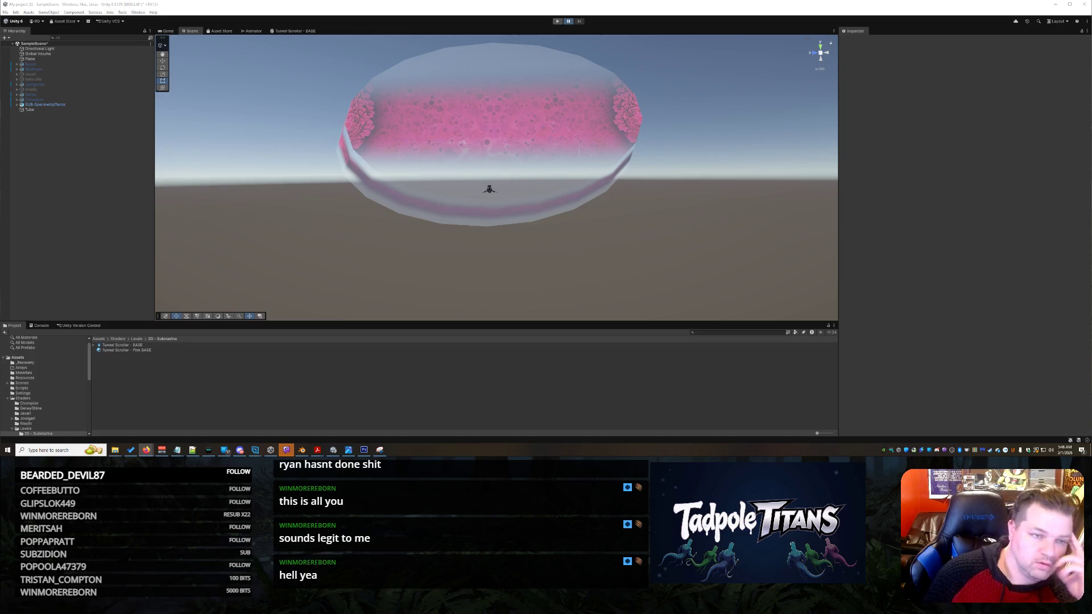
pyautogui.click(294, 31)
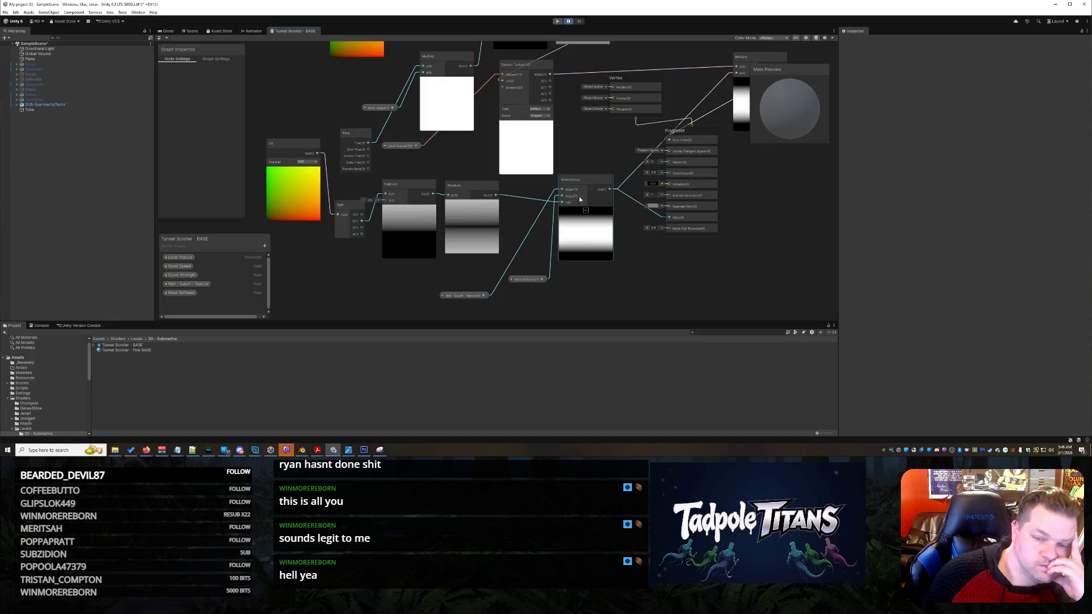
# Move the Split node lower and shift the Multiply node down and left.
pyautogui.scroll(-3, 722, 243)
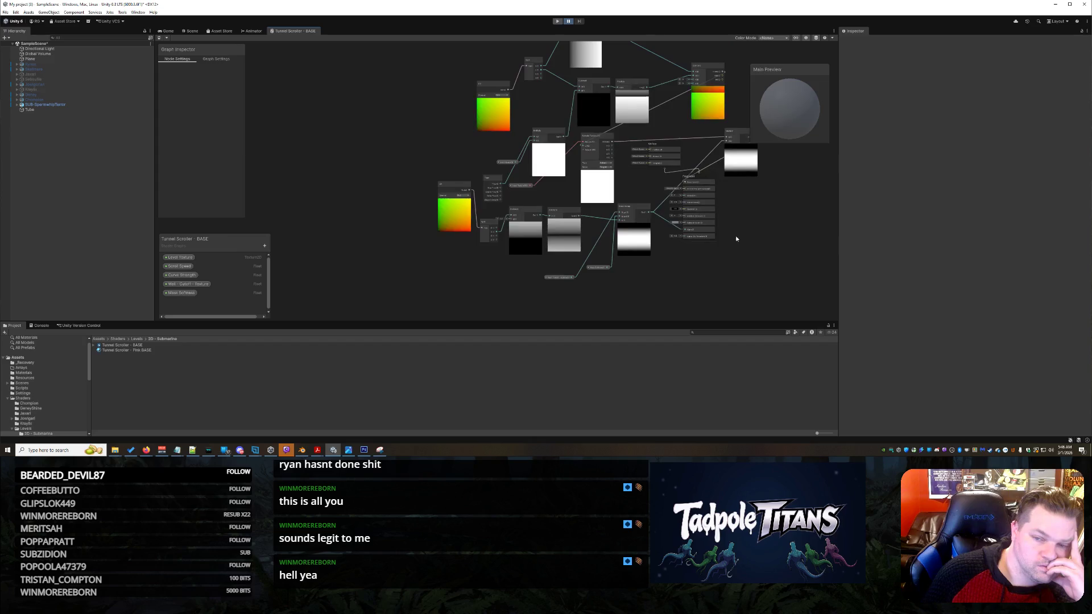
pyautogui.scroll(5, 728, 241)
pyautogui.moveTo(661, 229); pyautogui.dragTo(684, 240)
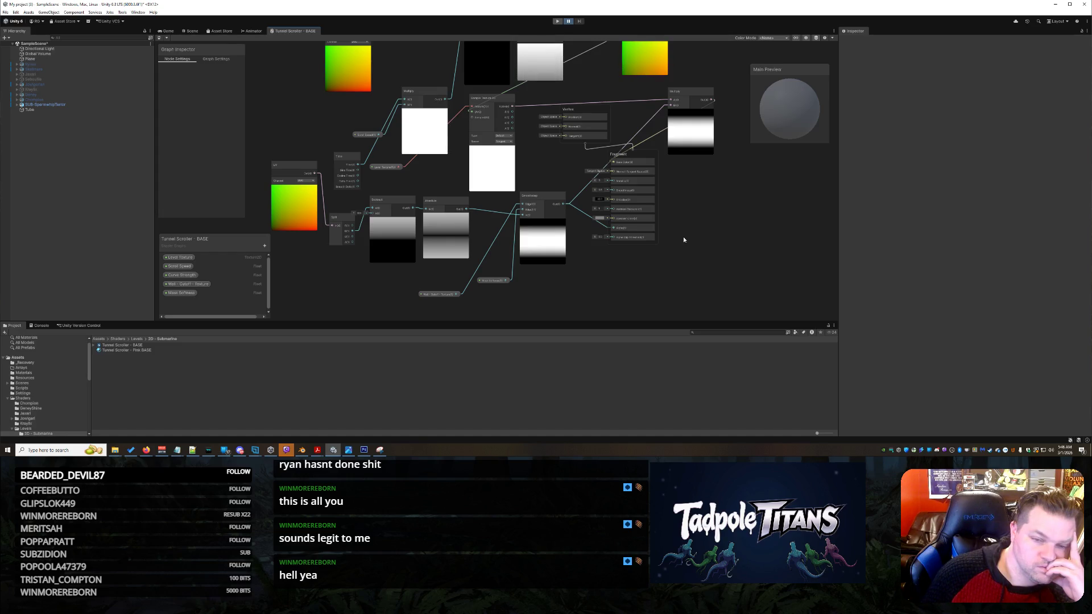
pyautogui.moveTo(684, 240); pyautogui.dragTo(694, 252)
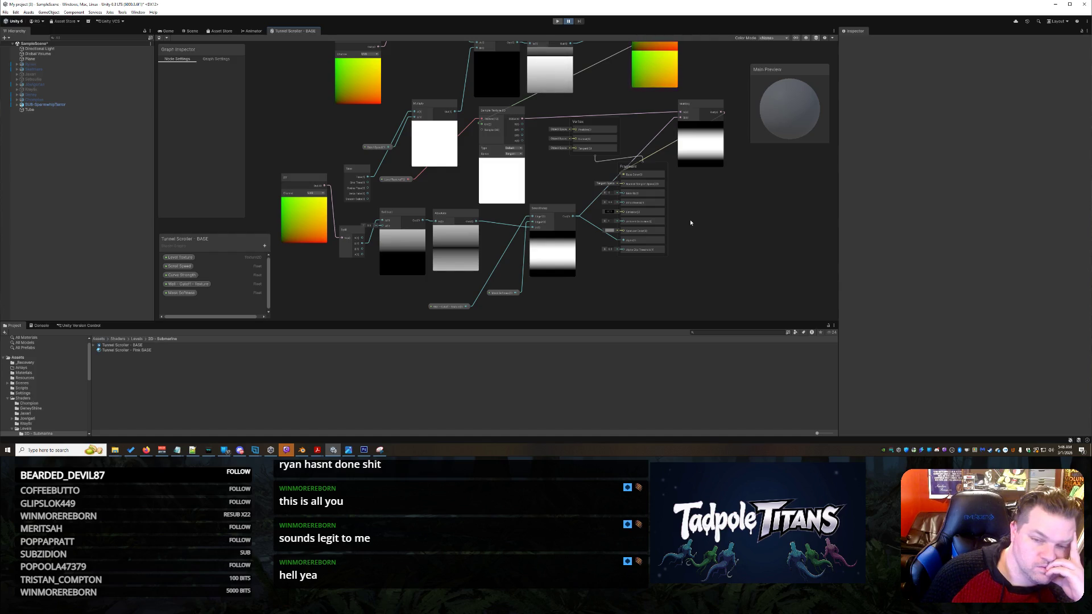
pyautogui.scroll(3, 690, 222)
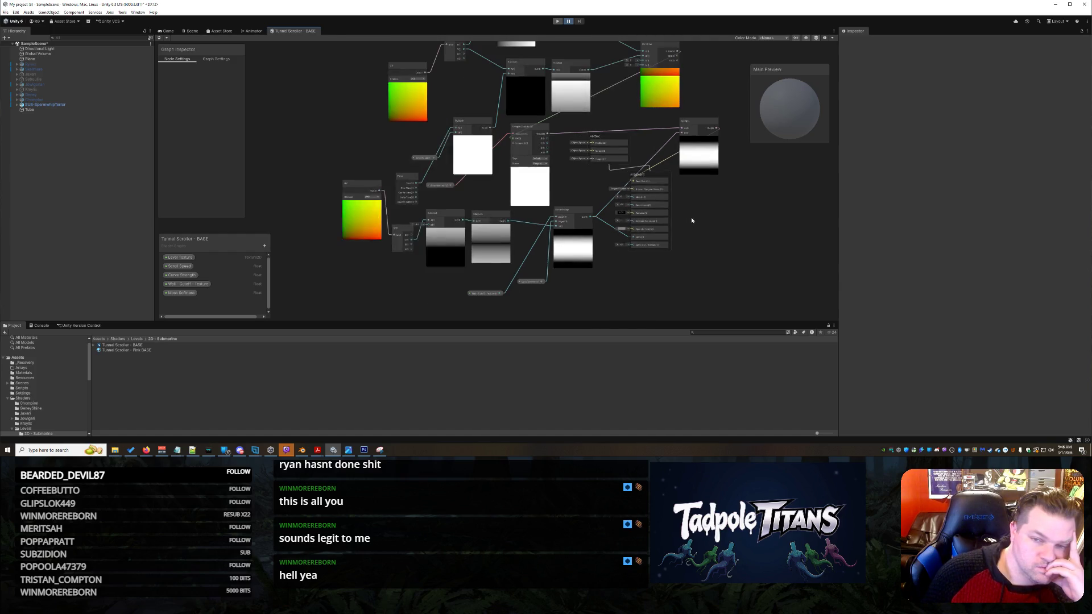
pyautogui.scroll(-2, 690, 229)
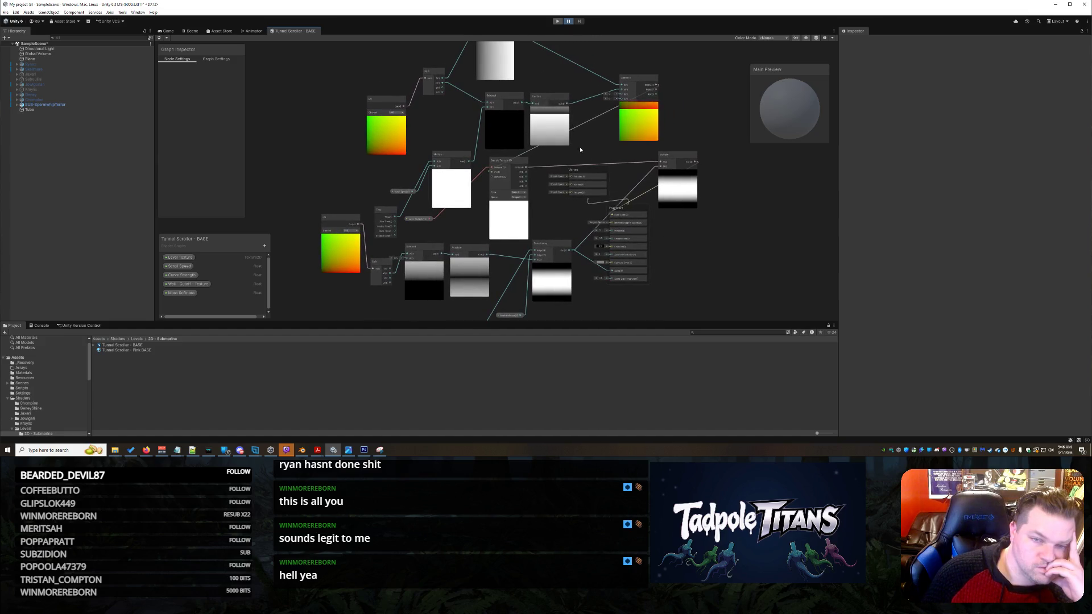
pyautogui.moveTo(448, 80); pyautogui.dragTo(450, 108)
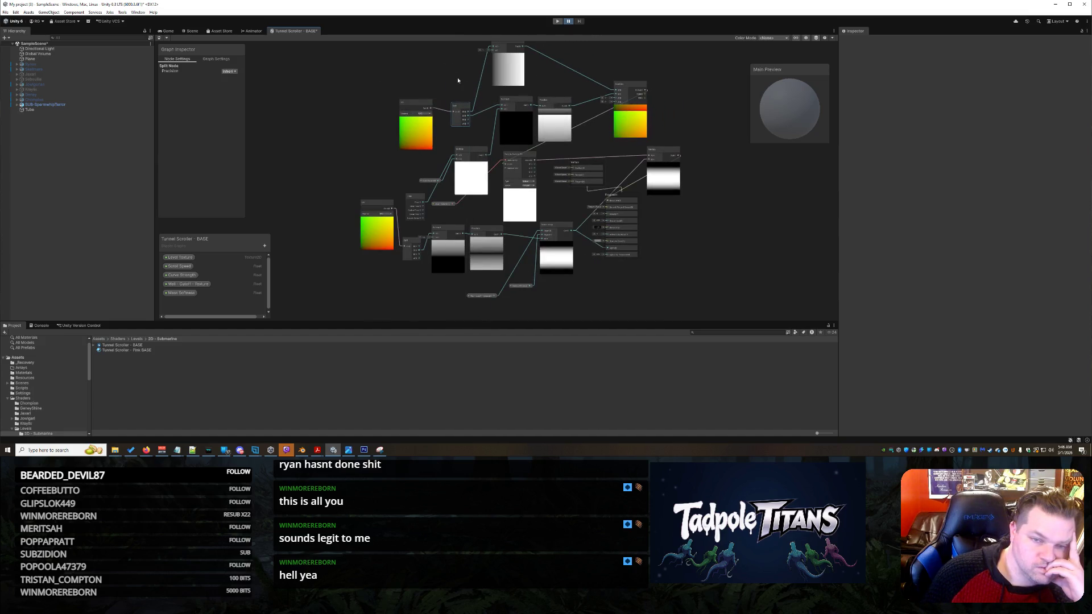
pyautogui.scroll(-1, 456, 78)
pyautogui.moveTo(504, 50); pyautogui.dragTo(472, 94)
pyautogui.scroll(3, 630, 216)
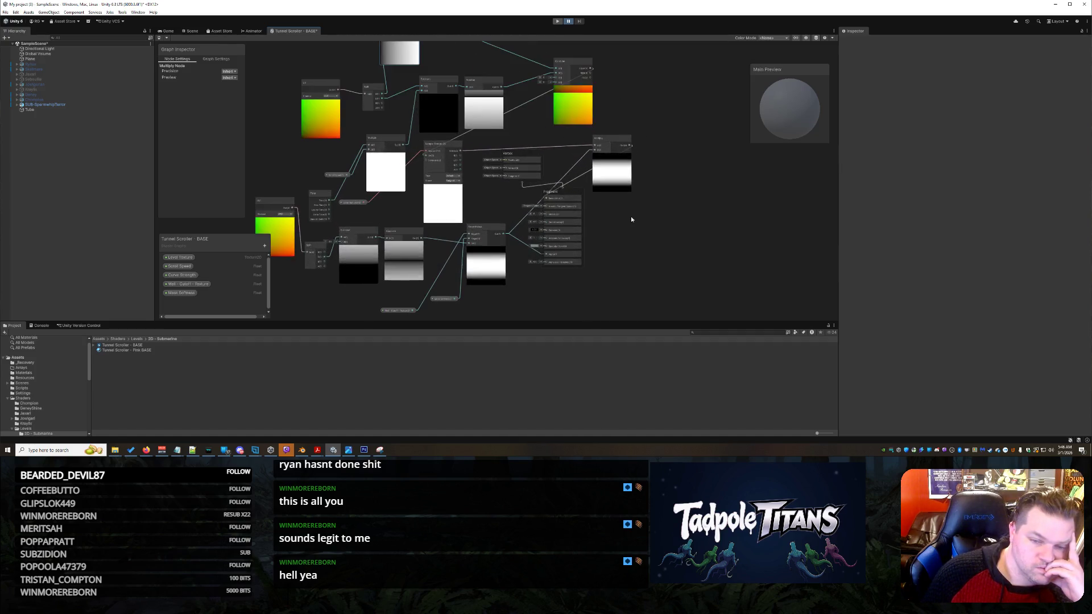
# Move the Wall - Cutoff - Texture and Mask Softness nodes up beside Smoothstep.
pyautogui.moveTo(435, 310)
pyautogui.mouseDown()
pyautogui.moveTo(477, 249)
pyautogui.moveTo(477, 227)
pyautogui.mouseUp()
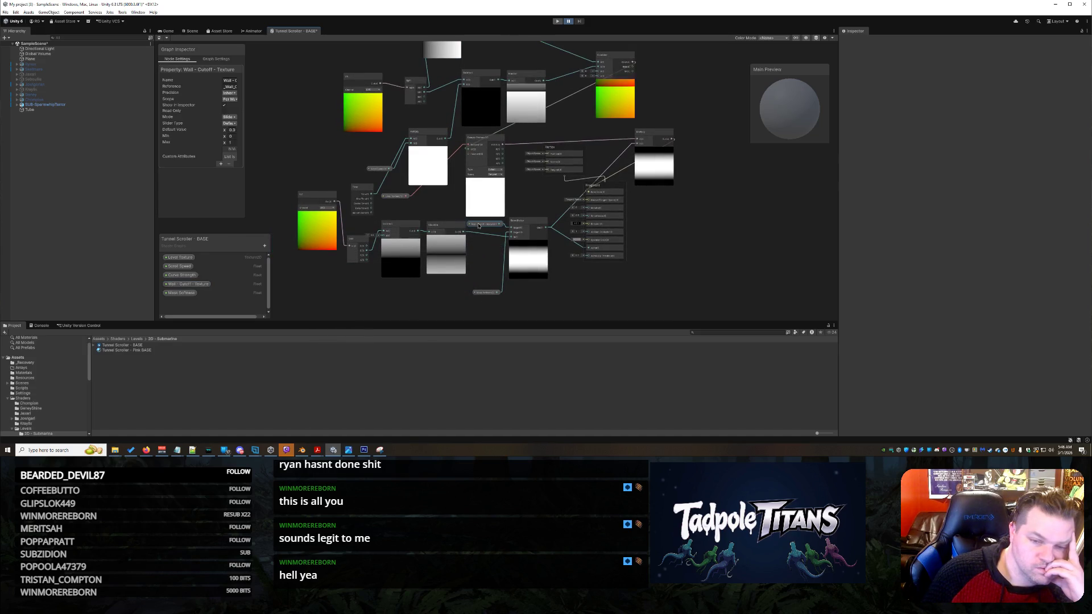
pyautogui.moveTo(486, 292); pyautogui.dragTo(484, 256)
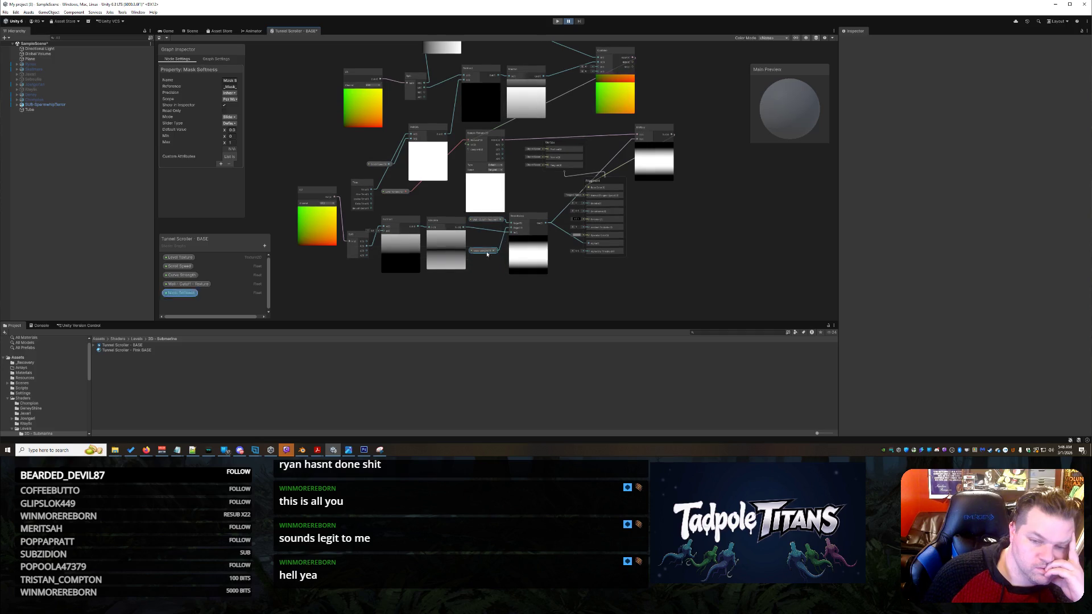
pyautogui.scroll(3, 605, 230)
pyautogui.scroll(-3, 703, 250)
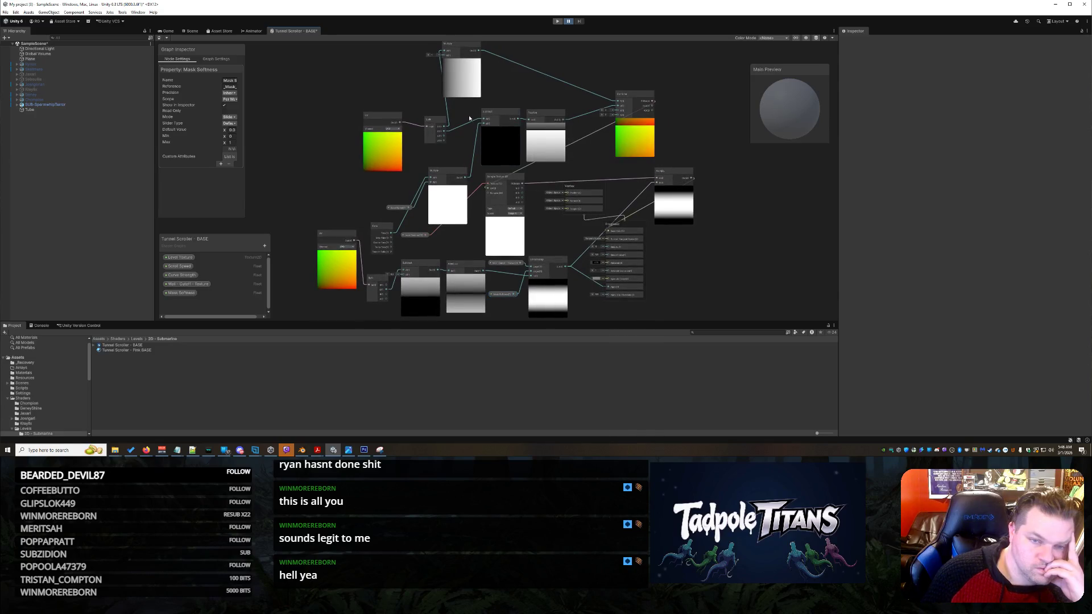
# Place the Split node beside the UV node and settle the Multiply node's position.
pyautogui.moveTo(428, 126); pyautogui.dragTo(415, 146)
pyautogui.moveTo(462, 46)
pyautogui.mouseDown()
pyautogui.moveTo(455, 108)
pyautogui.moveTo(455, 95)
pyautogui.mouseUp()
pyautogui.moveTo(680, 274); pyautogui.dragTo(673, 241)
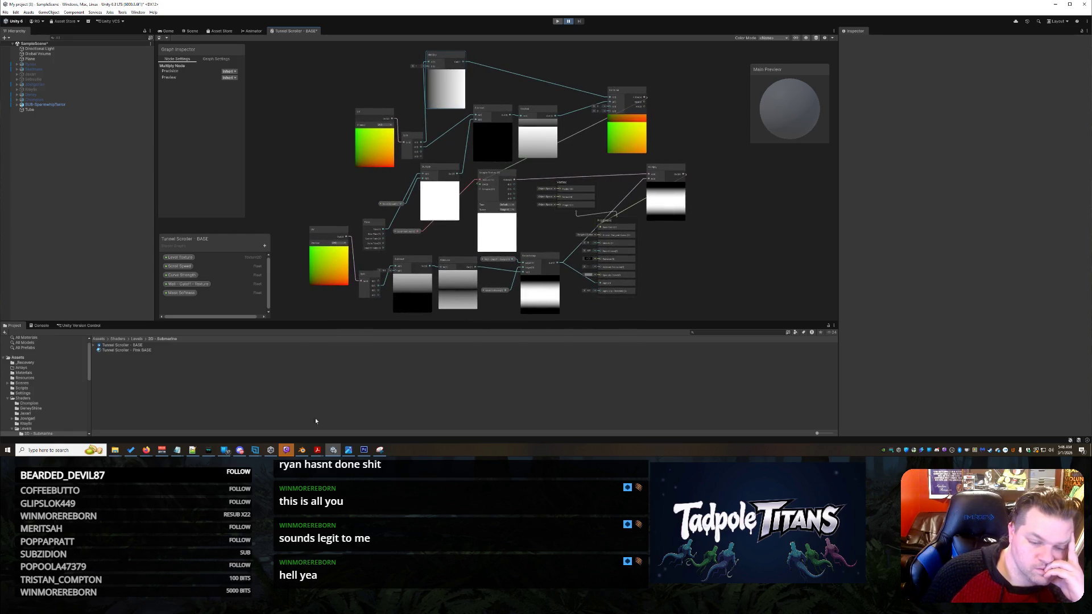
pyautogui.hotkey('alt', 'Tab')
# Snip a rectangle around the arranged Tunnel Scroller shader graph into Snipping Tool.
pyautogui.click(296, 26)
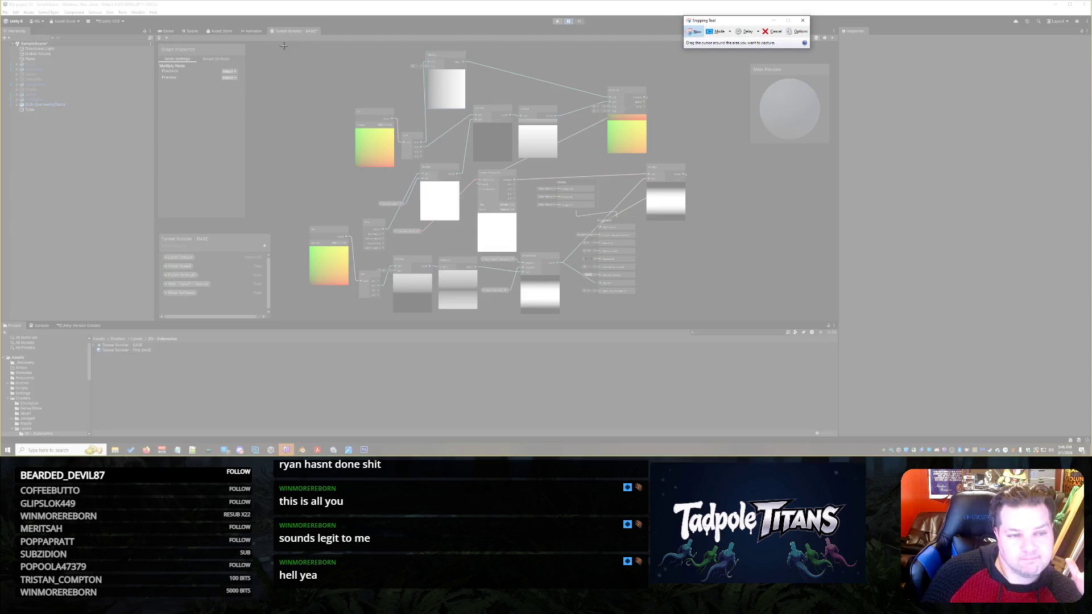
pyautogui.moveTo(284, 46)
pyautogui.mouseDown()
pyautogui.moveTo(456, 239)
pyautogui.moveTo(701, 321)
pyautogui.mouseUp()
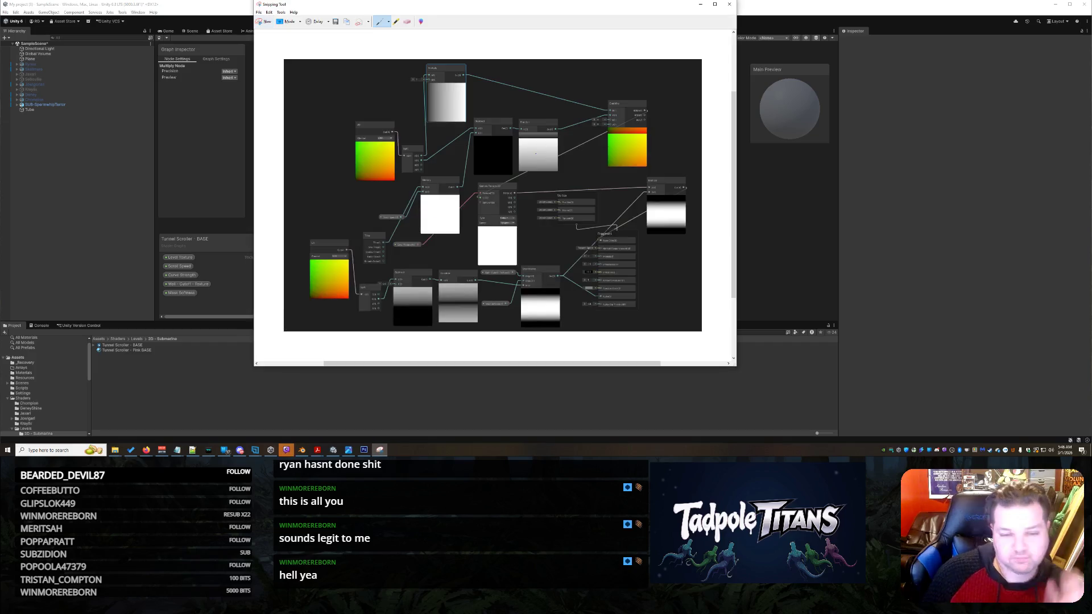
pyautogui.click(286, 450)
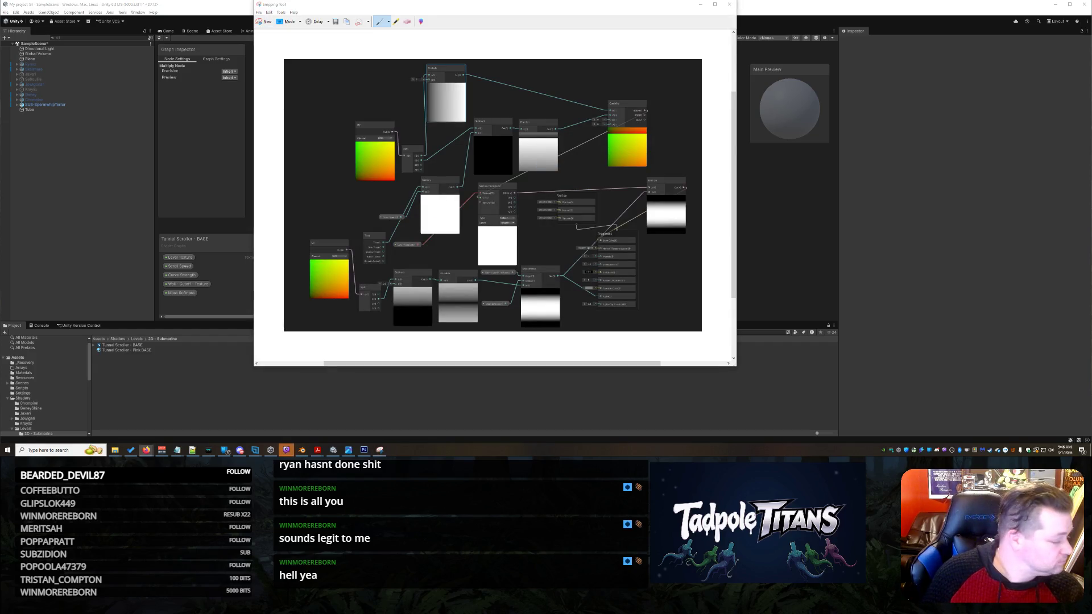
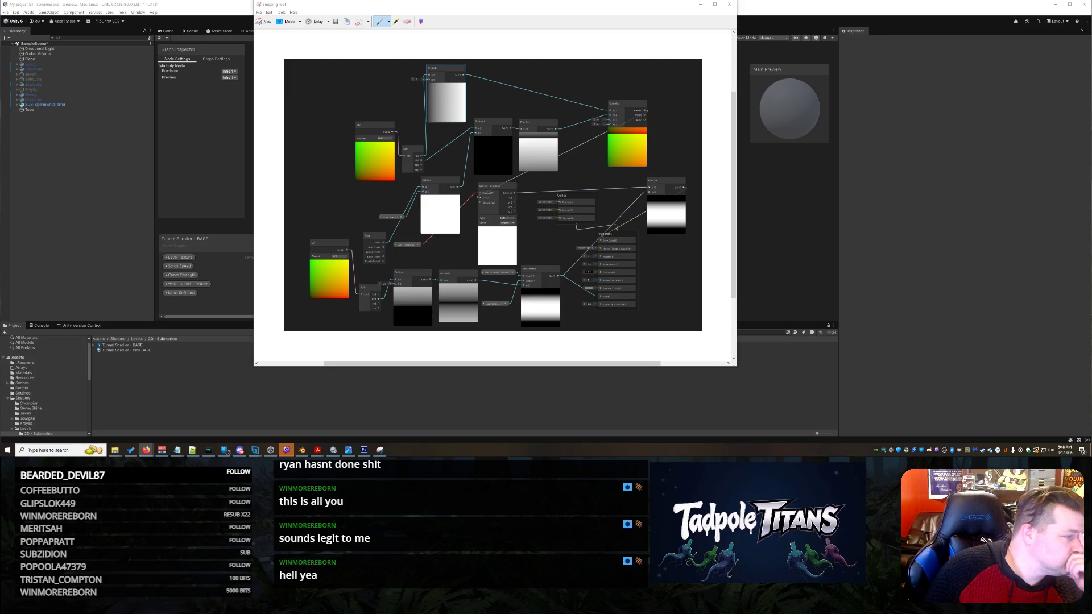
# Delete the UV node feeding the Split node and recentre the remaining graph.
pyautogui.hotkey('alt', 'Tab')
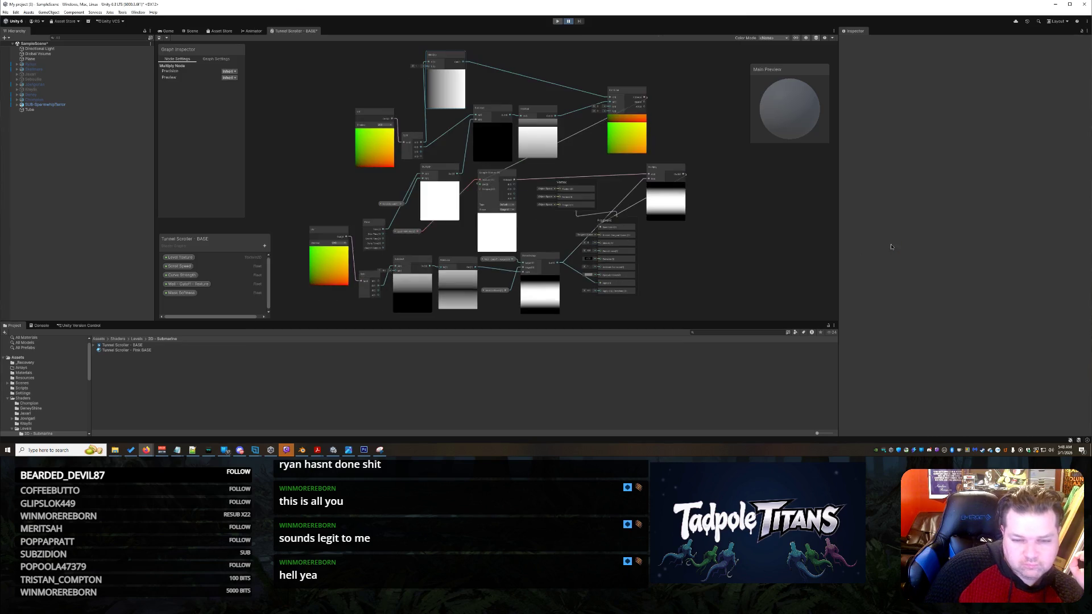
pyautogui.scroll(3, 417, 292)
pyautogui.moveTo(290, 292); pyautogui.dragTo(335, 262)
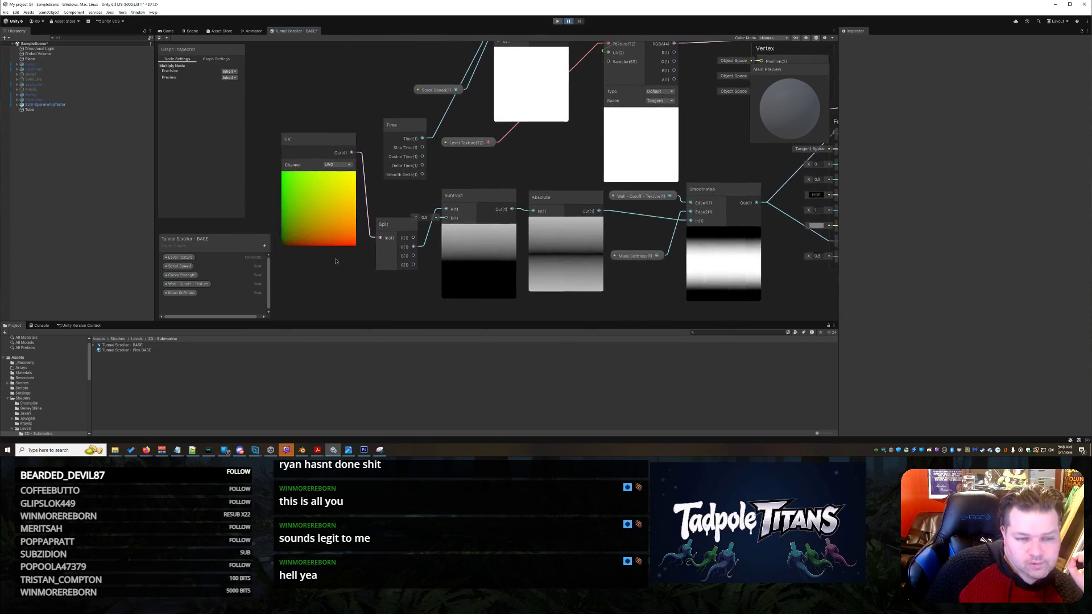
pyautogui.rightClick(333, 132)
pyautogui.click(376, 187)
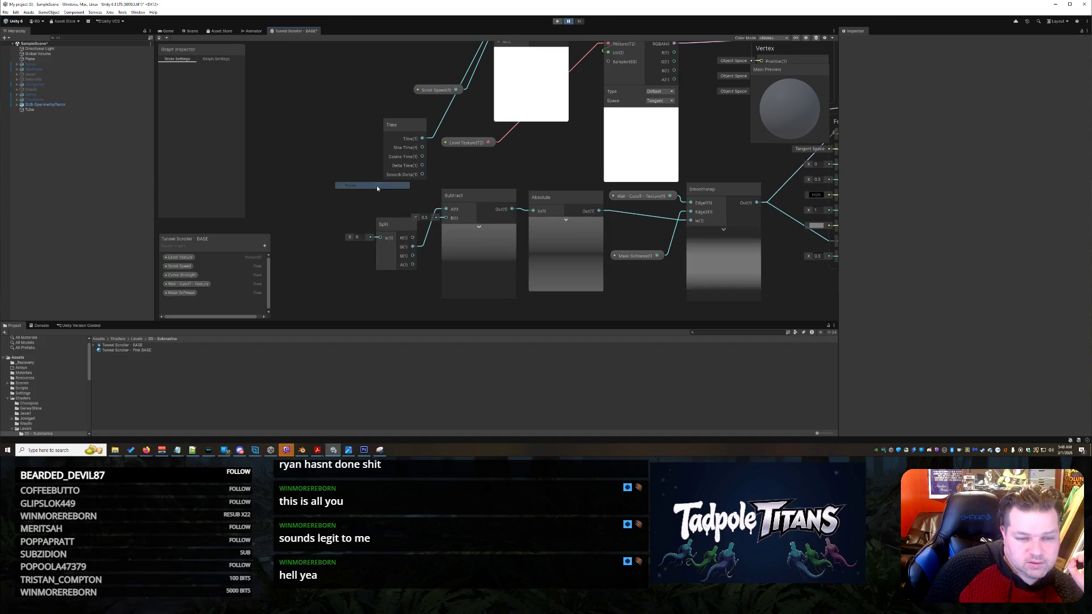
pyautogui.moveTo(333, 199); pyautogui.dragTo(297, 187)
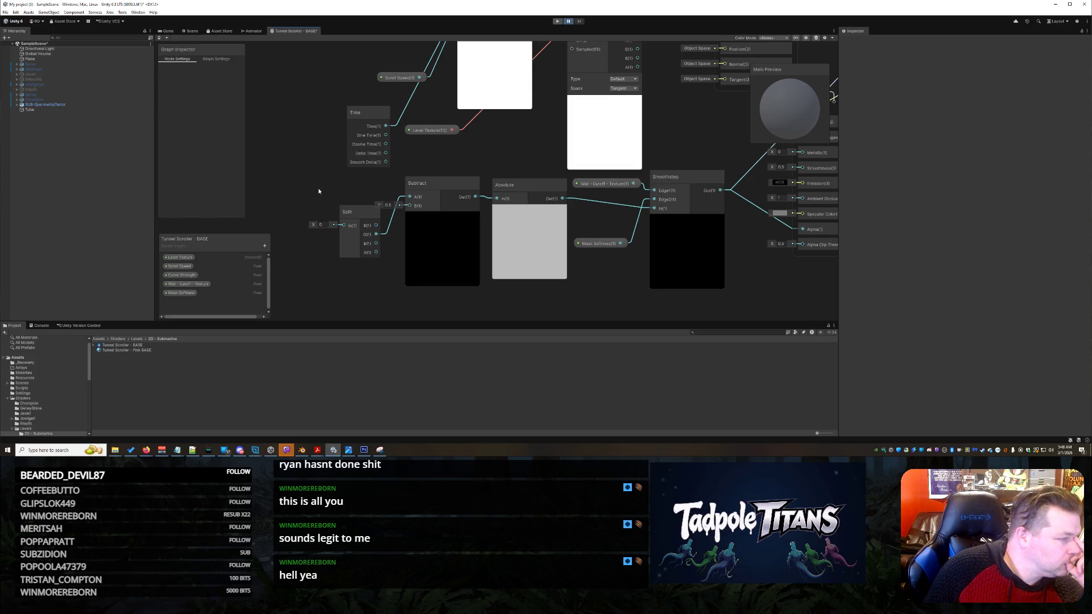
# Delete the Subtract, Absolute, Split and Smoothstep nodes of the wall-mask chain.
pyautogui.rightClick(459, 185)
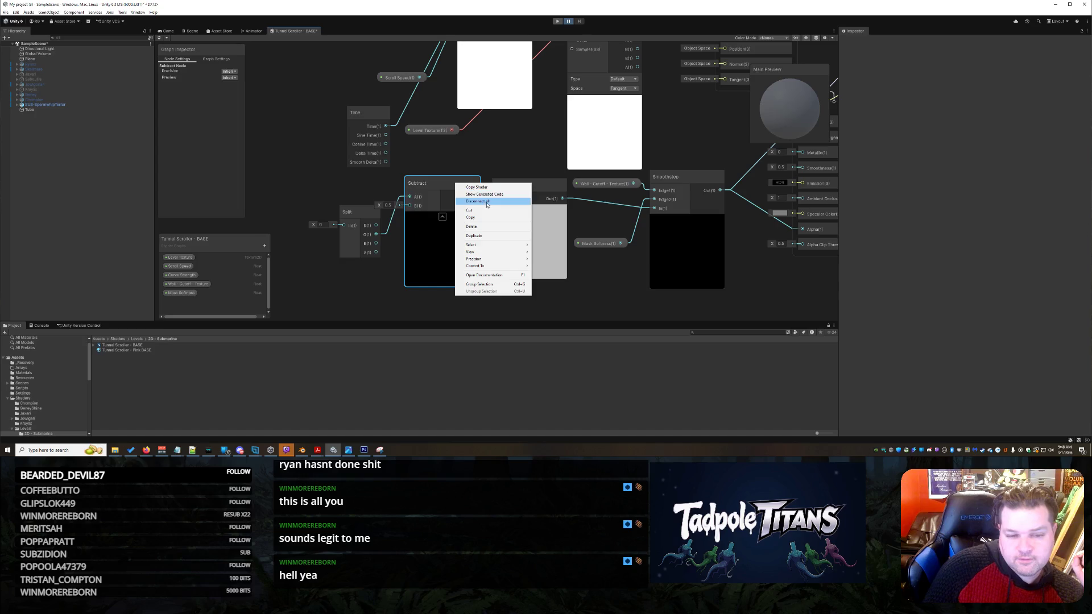
pyautogui.click(471, 226)
pyautogui.click(505, 183)
pyautogui.rightClick(504, 184)
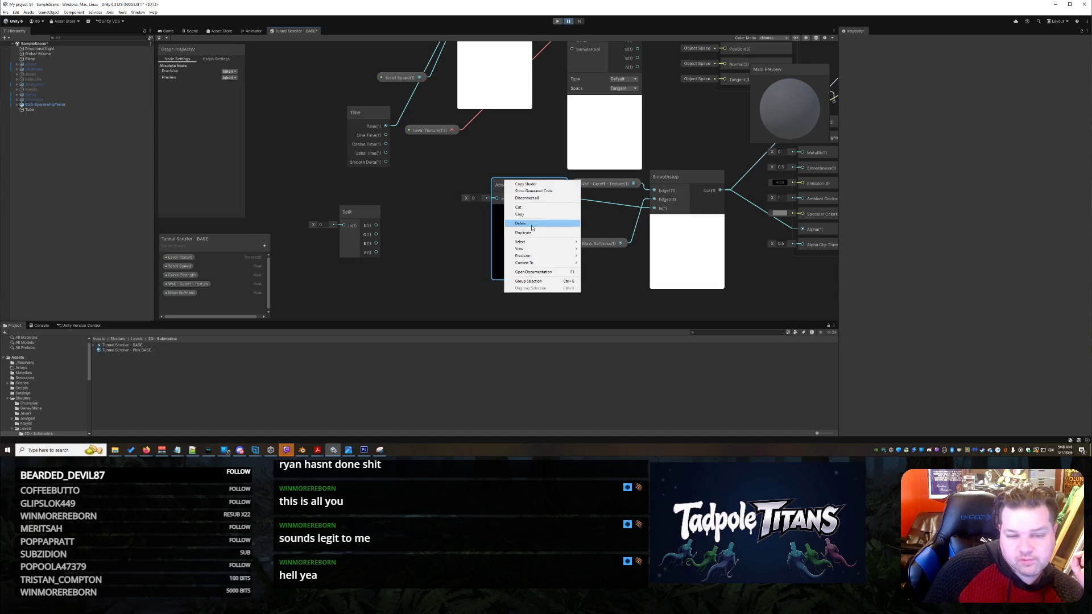
pyautogui.click(518, 223)
pyautogui.rightClick(378, 212)
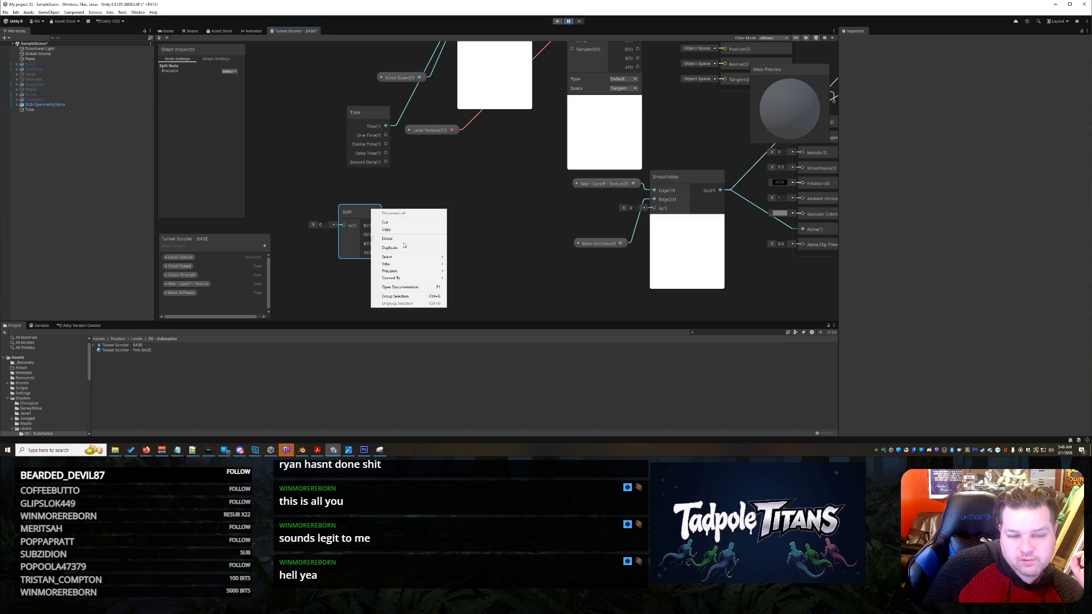
pyautogui.click(407, 239)
pyautogui.moveTo(563, 196); pyautogui.dragTo(440, 196)
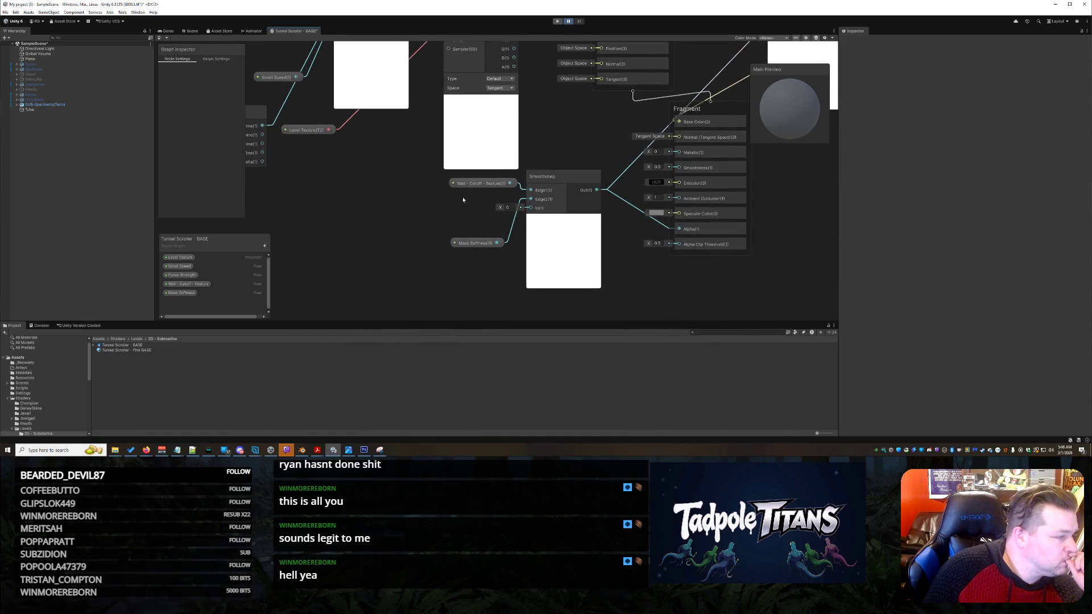
pyautogui.rightClick(571, 180)
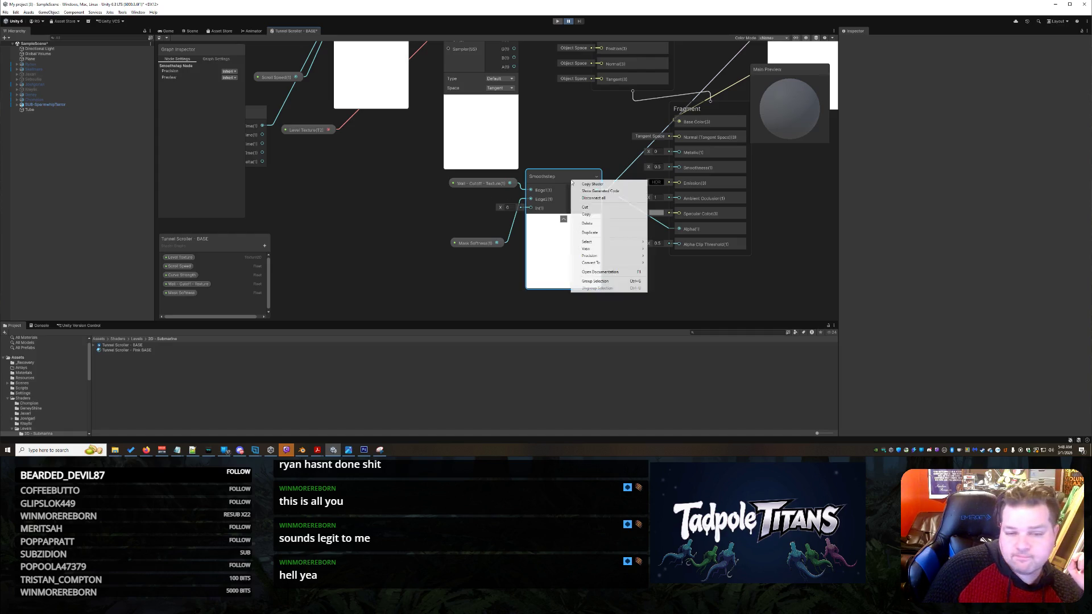
pyautogui.click(595, 225)
# Delete the right-hand Multiply node and the Mask Softness and Wall-Cutoff property nodes.
pyautogui.moveTo(575, 178); pyautogui.dragTo(506, 224)
pyautogui.scroll(-2, 512, 221)
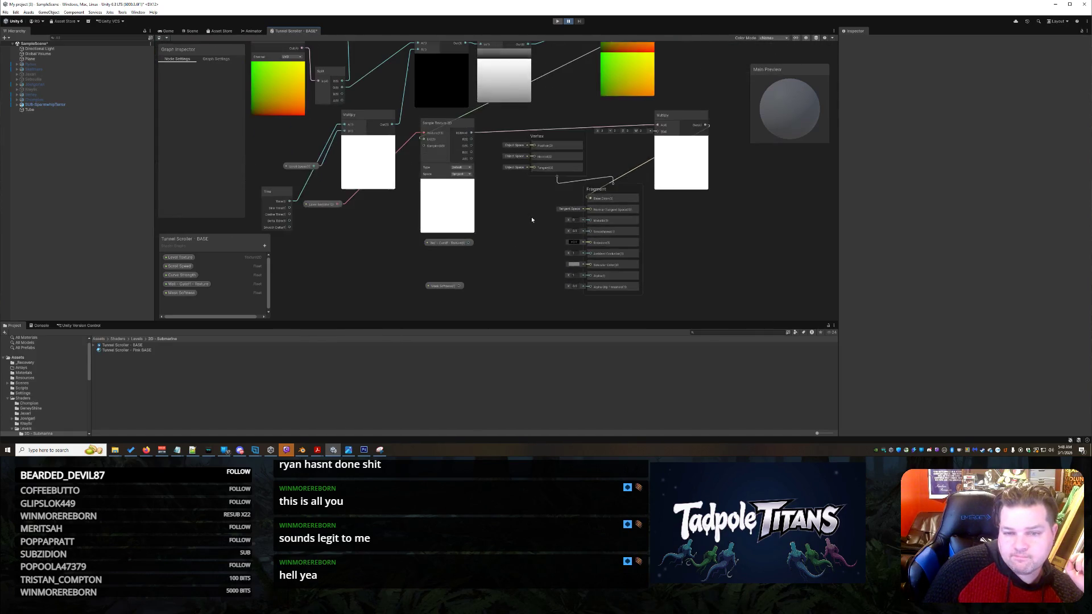
pyautogui.rightClick(683, 113)
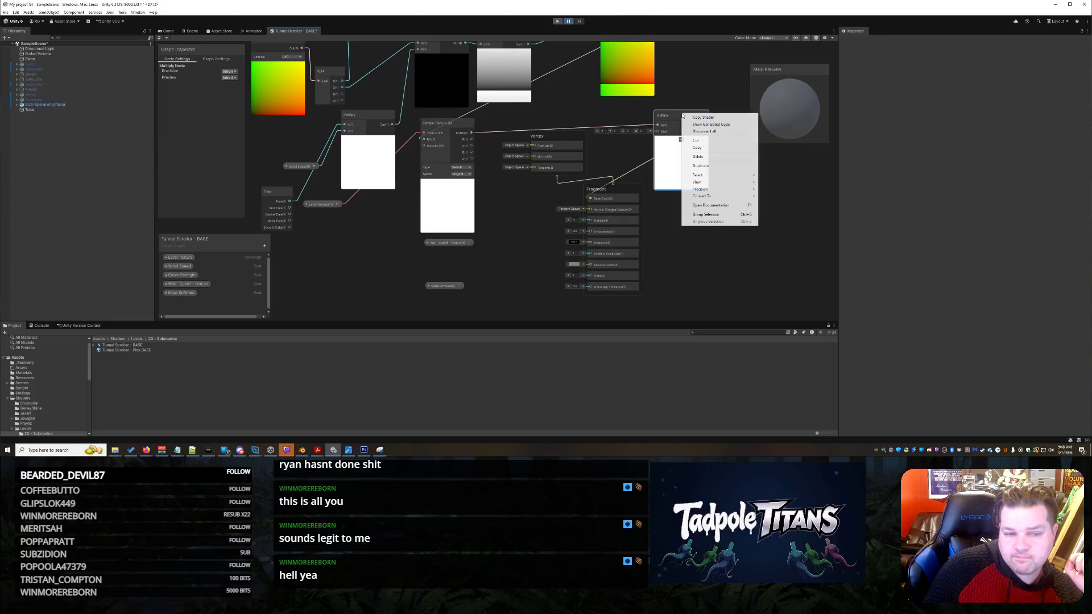
pyautogui.click(705, 159)
pyautogui.rightClick(447, 285)
pyautogui.click(471, 331)
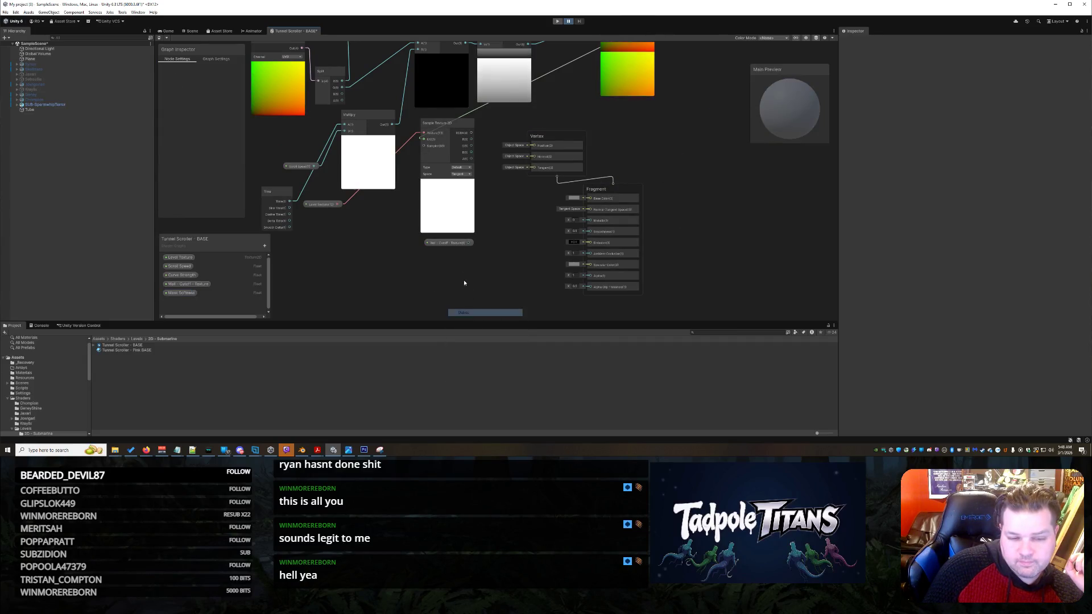
pyautogui.rightClick(454, 247)
pyautogui.click(479, 293)
# Connect Sample Texture 2D's RGBA output to Base Color, save, and view the Scene.
pyautogui.moveTo(497, 185); pyautogui.dragTo(528, 245)
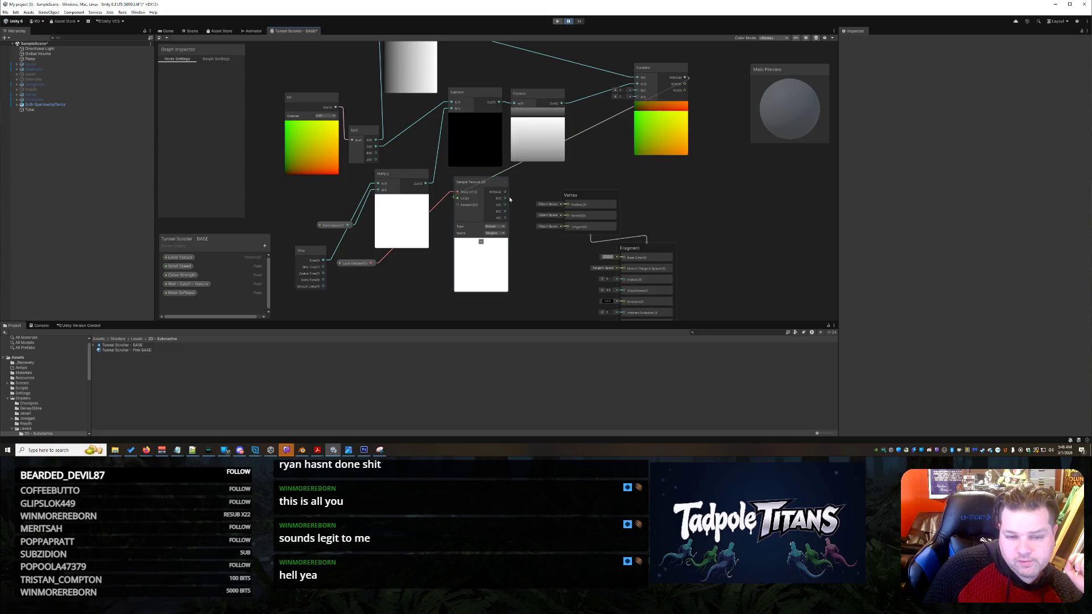
pyautogui.moveTo(506, 192); pyautogui.dragTo(622, 258)
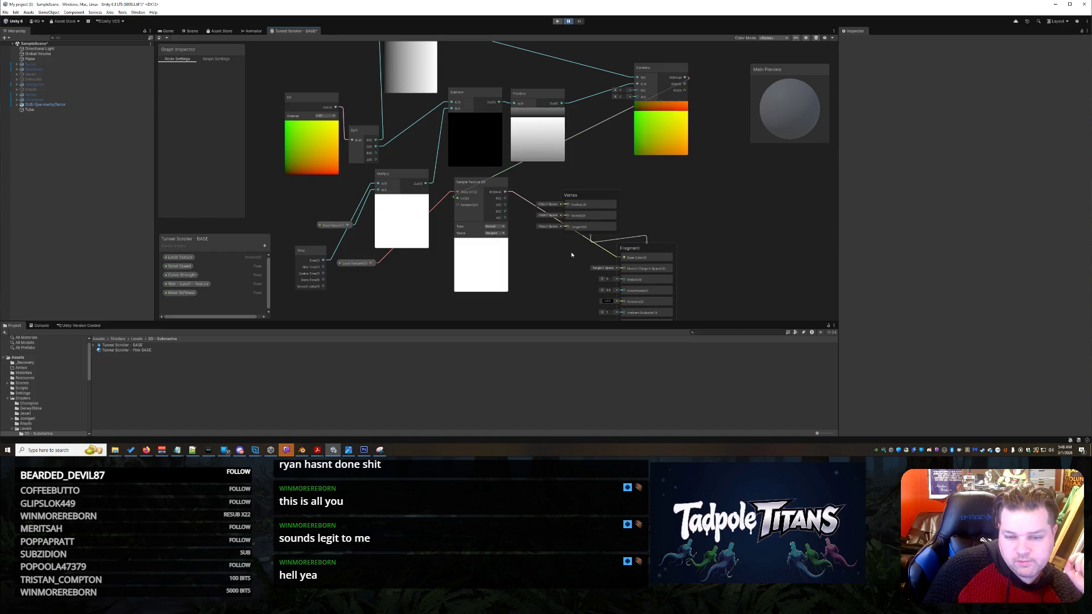
pyautogui.hotkey('ctrl', 's')
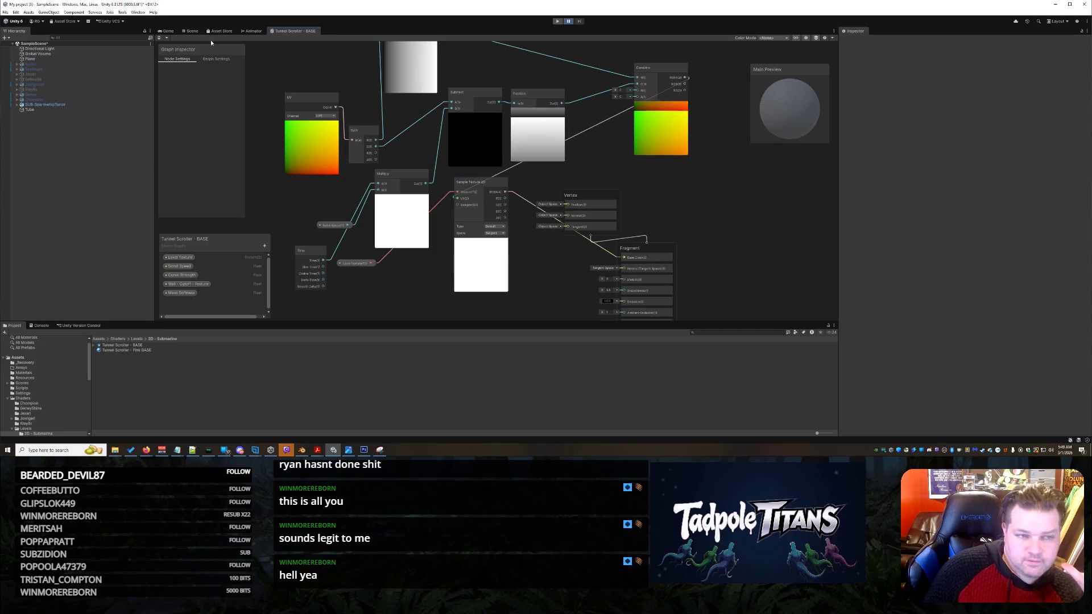
pyautogui.click(189, 32)
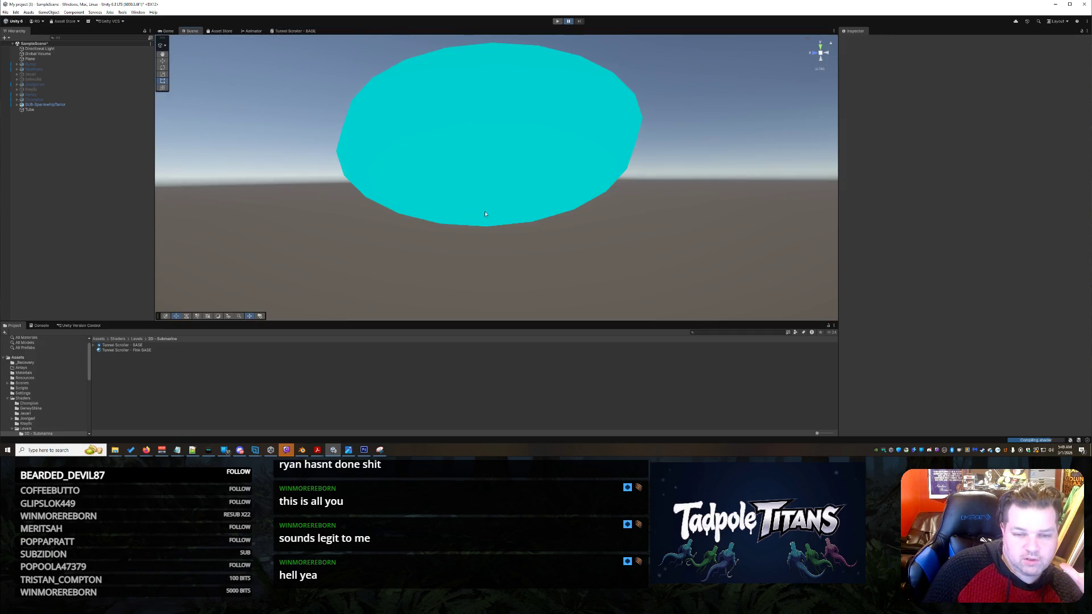
pyautogui.moveTo(585, 232)
pyautogui.mouseDown()
pyautogui.moveTo(559, 246)
pyautogui.moveTo(592, 244)
pyautogui.mouseUp()
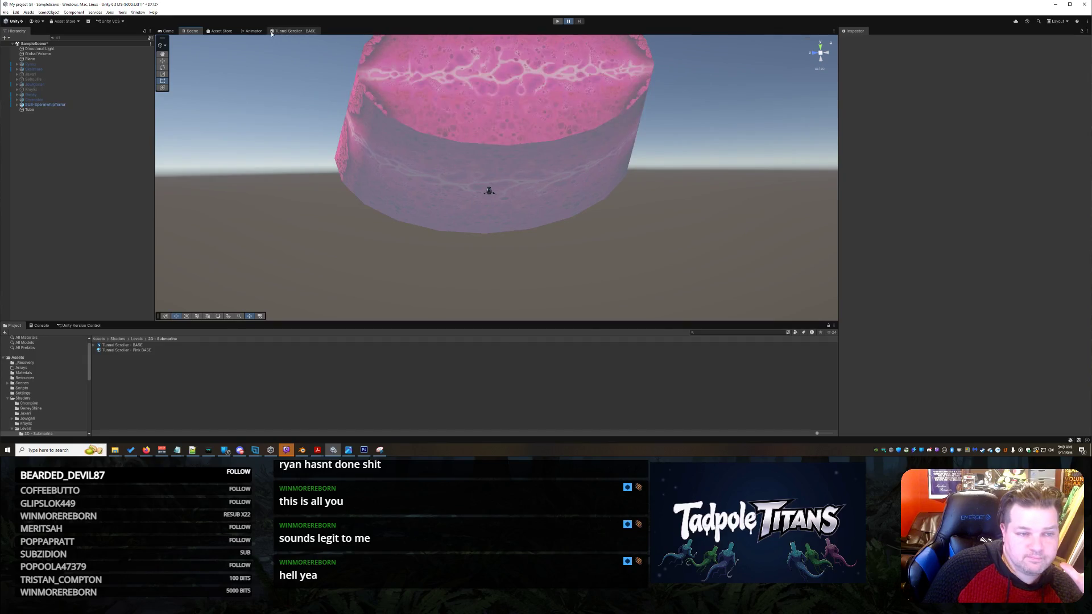
pyautogui.click(294, 32)
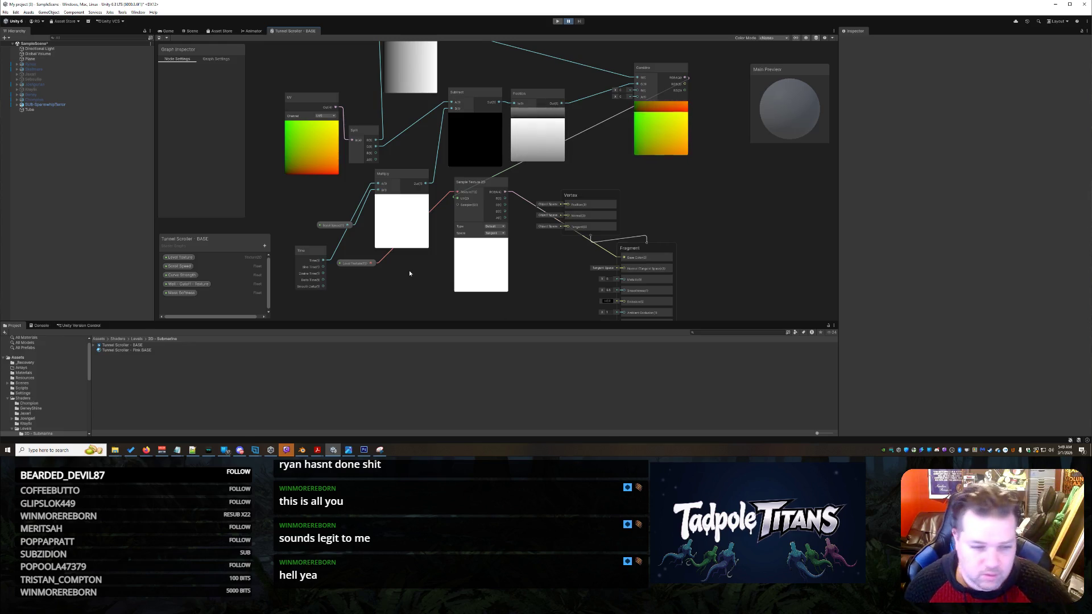
# Rearrange the Level Texture, Scroll Speed and Time nodes near Multiply and UV.
pyautogui.moveTo(358, 262)
pyautogui.mouseDown()
pyautogui.moveTo(393, 263)
pyautogui.moveTo(424, 287)
pyautogui.mouseUp()
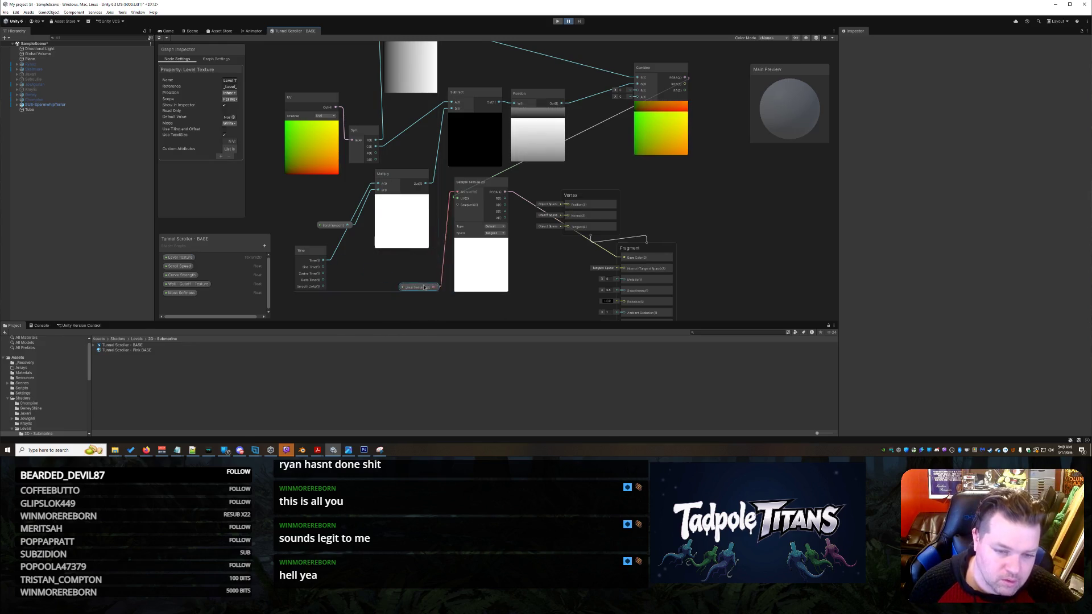
pyautogui.moveTo(335, 225); pyautogui.dragTo(339, 186)
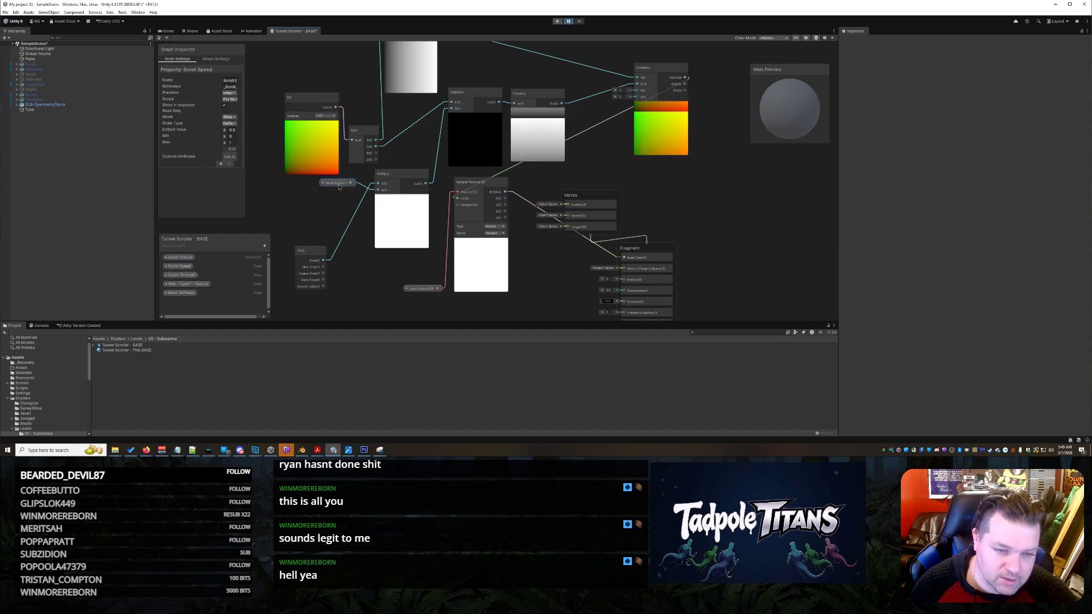
pyautogui.moveTo(305, 262)
pyautogui.mouseDown()
pyautogui.moveTo(310, 235)
pyautogui.moveTo(263, 169)
pyautogui.mouseUp()
# Add an Object node, delete it again, and start a new node search for 'spac'.
pyautogui.rightClick(288, 222)
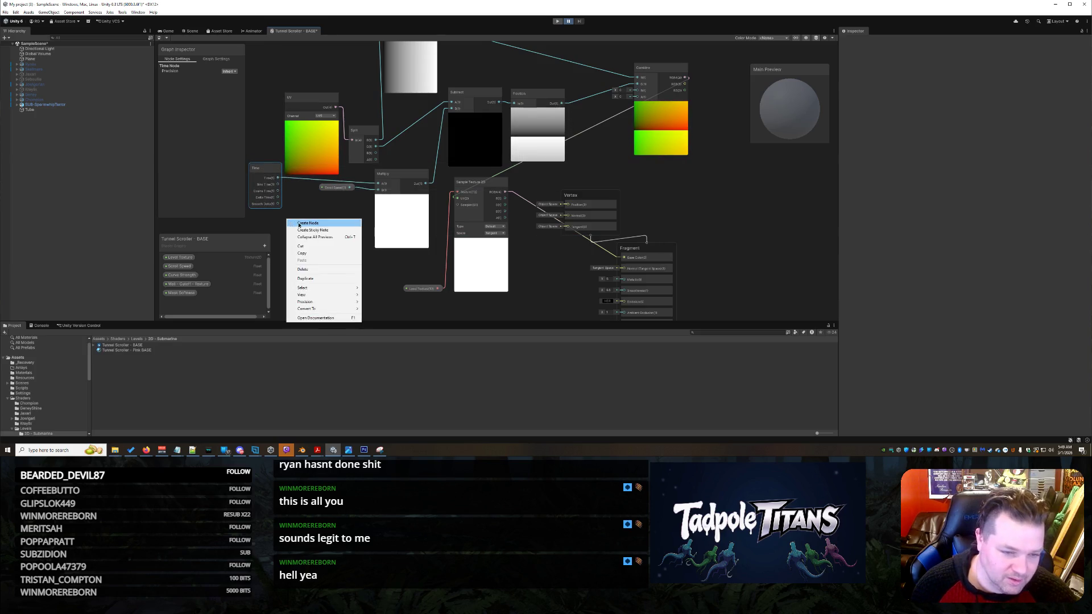
pyautogui.click(300, 224)
pyautogui.write('object')
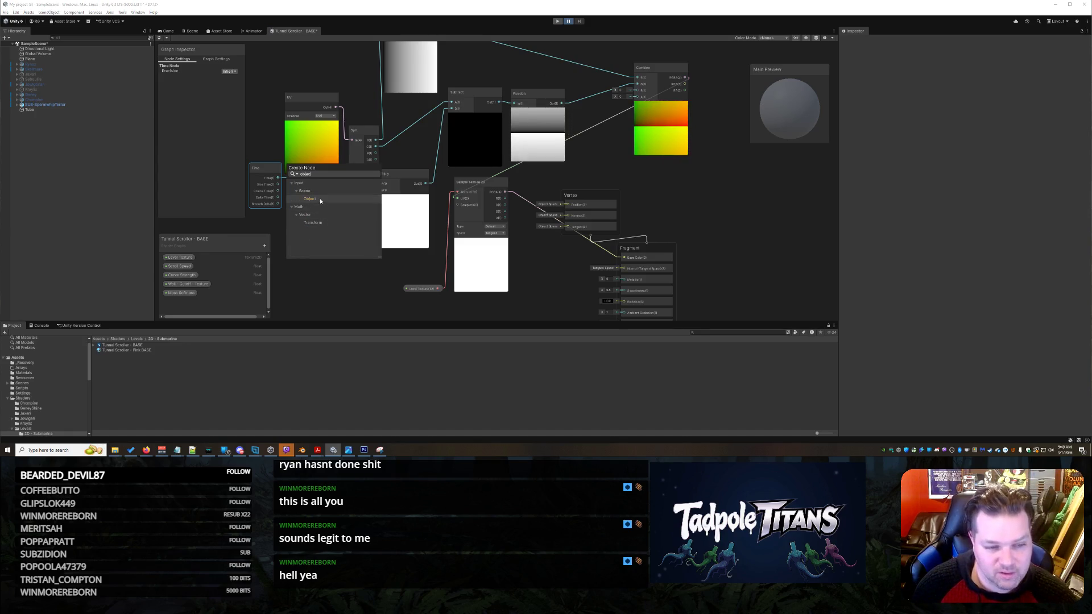
pyautogui.click(320, 201)
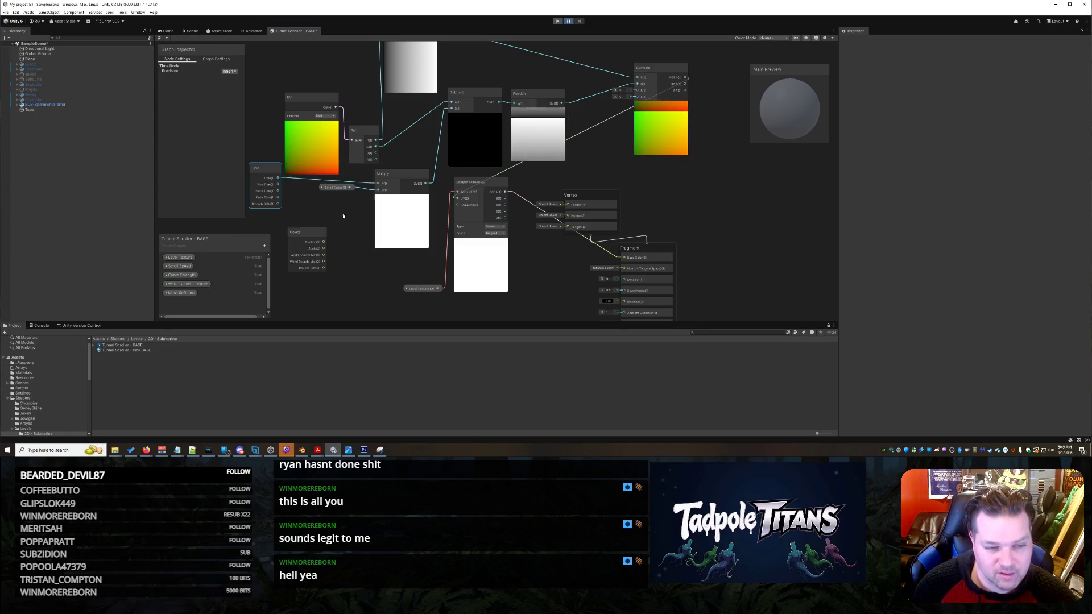
pyautogui.rightClick(304, 236)
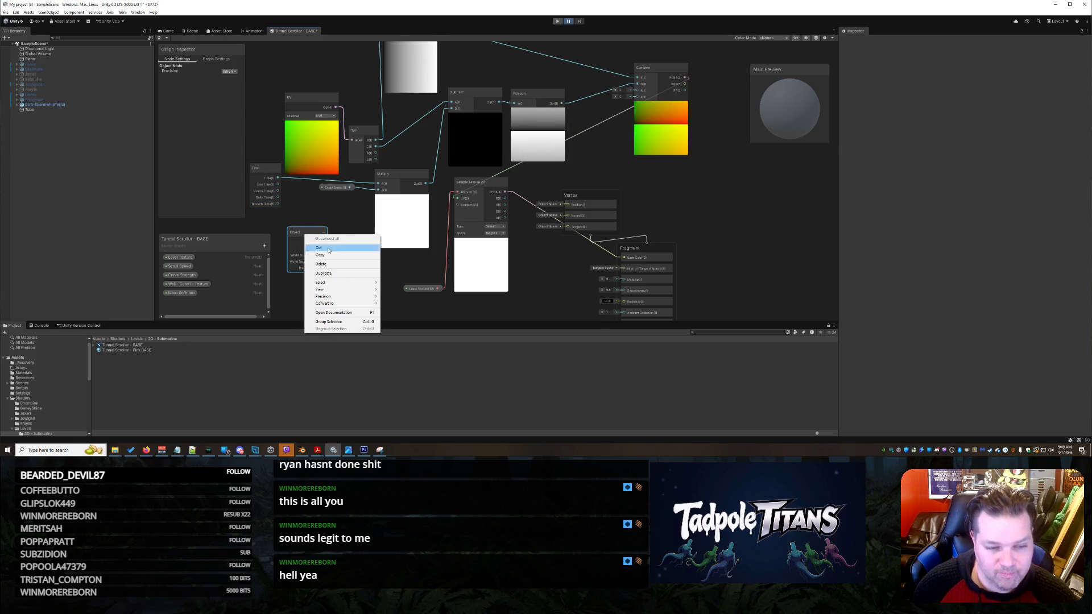
pyautogui.click(340, 264)
pyautogui.rightClick(318, 242)
pyautogui.click(333, 249)
pyautogui.write('spacc')
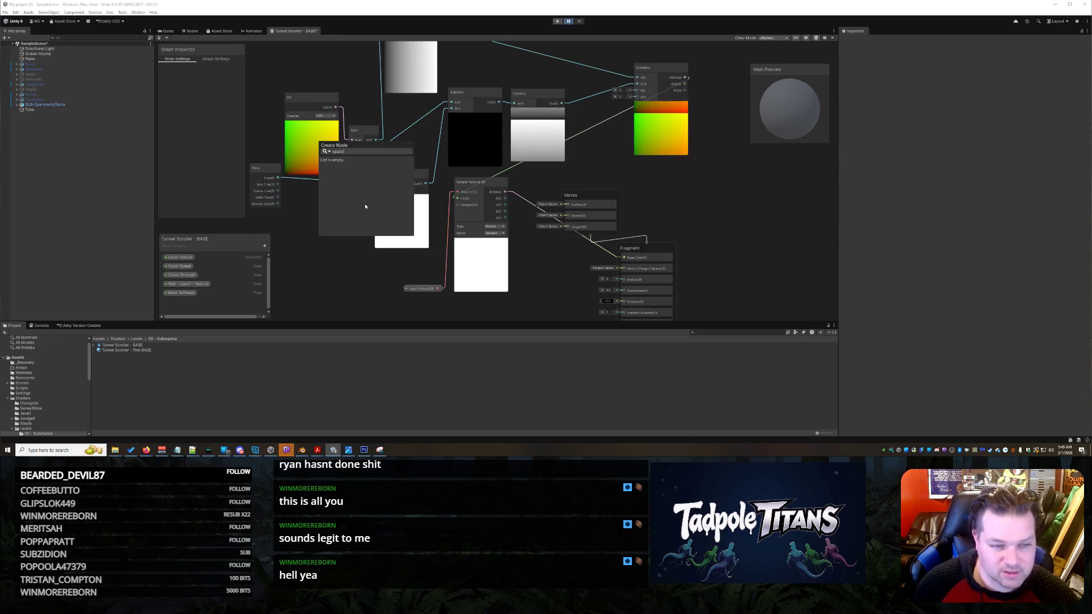
# Add a Normal Vector node with its Space set to Object.
pyautogui.press('BackSpace')
pyautogui.press('BackSpace')
pyautogui.press('BackSpace')
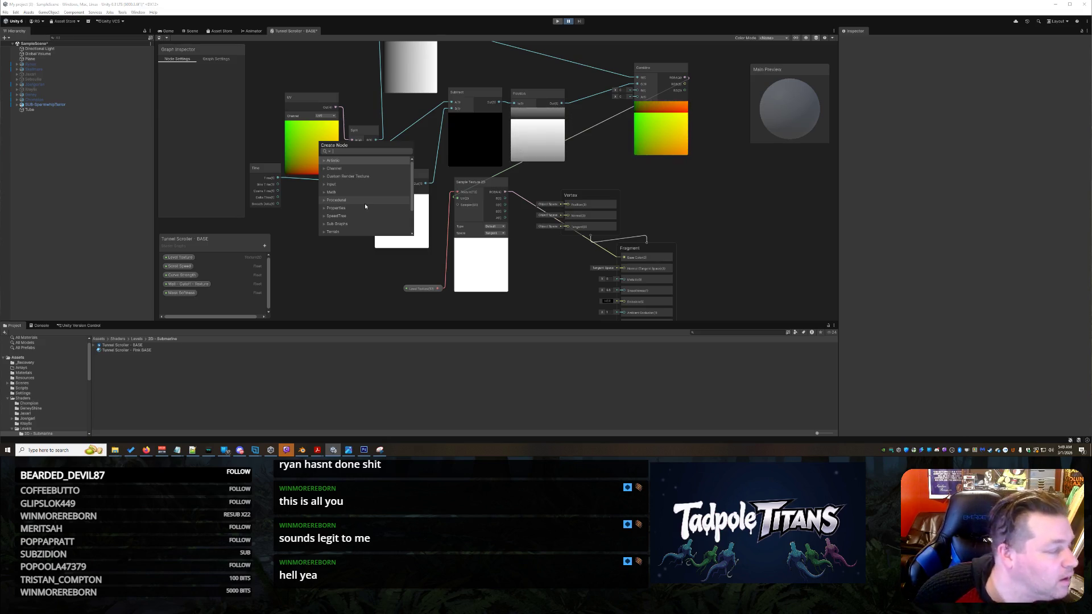
pyautogui.write('normal')
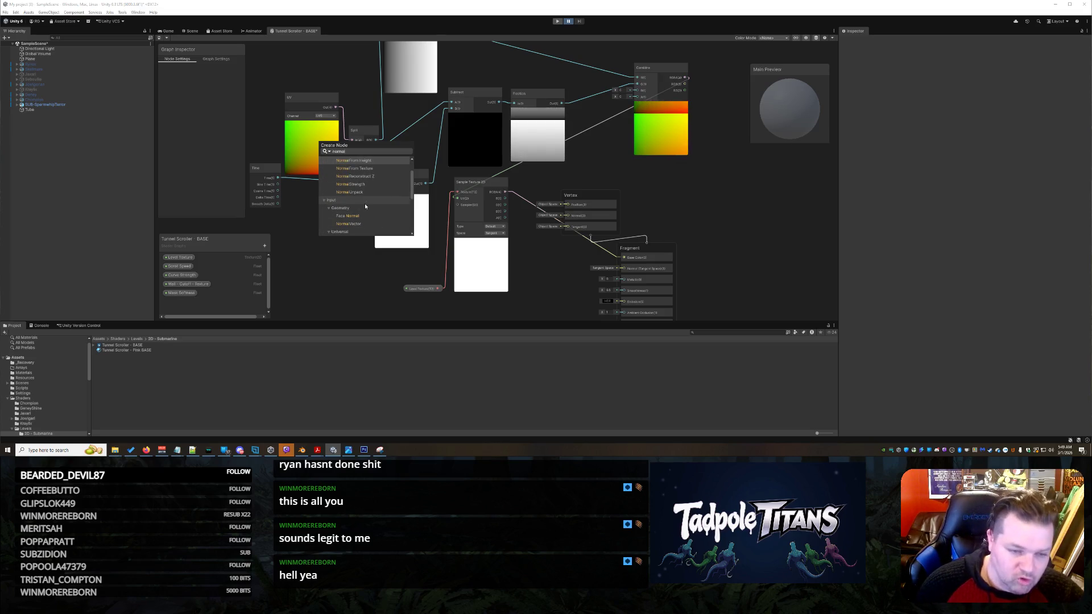
pyautogui.click(356, 224)
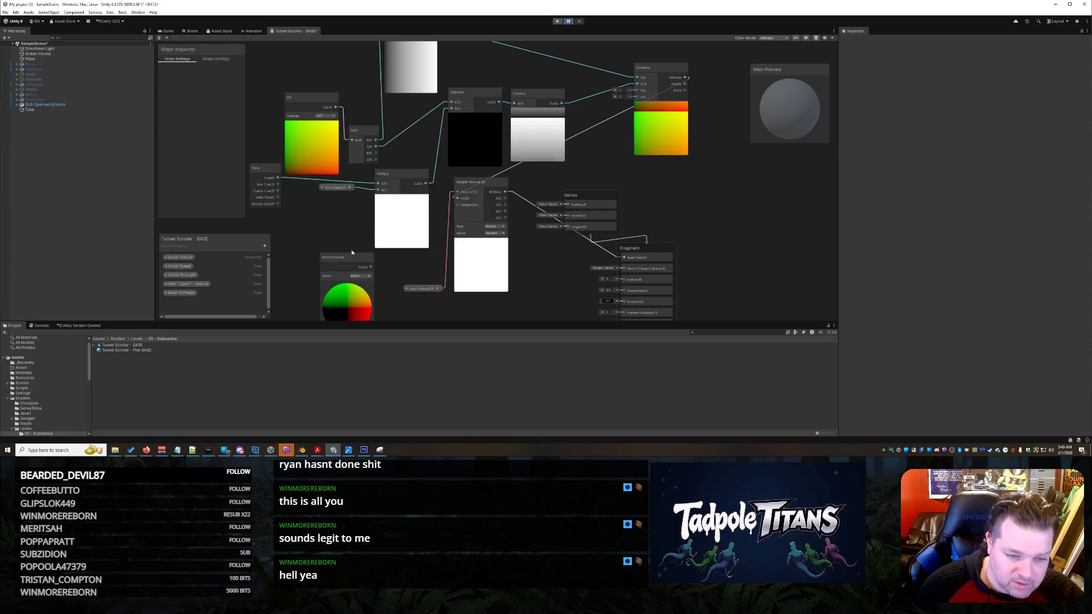
pyautogui.moveTo(363, 287); pyautogui.dragTo(332, 237)
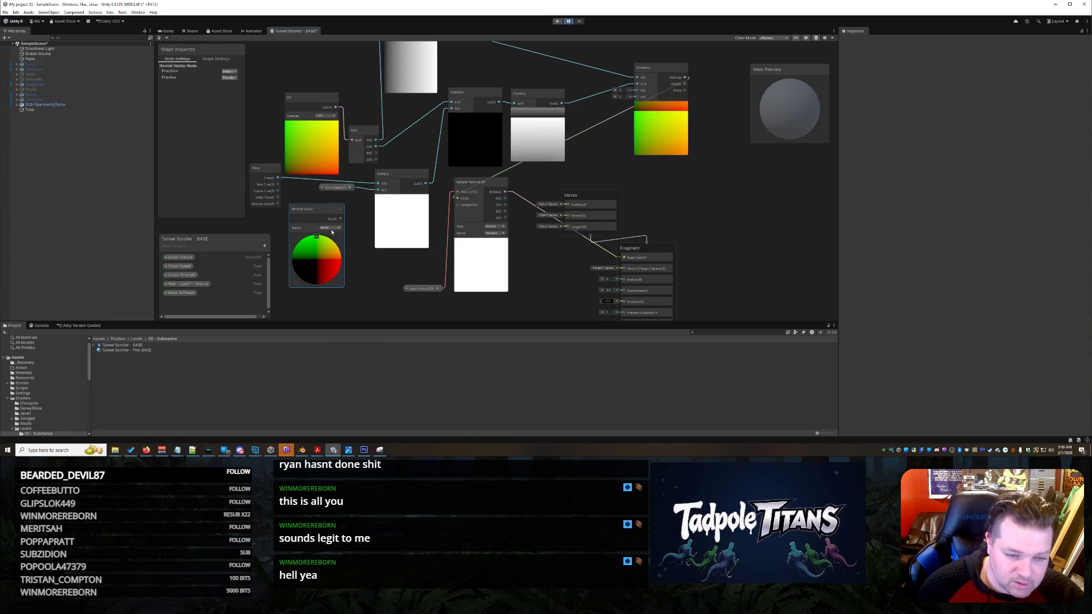
pyautogui.click(332, 230)
pyautogui.click(336, 234)
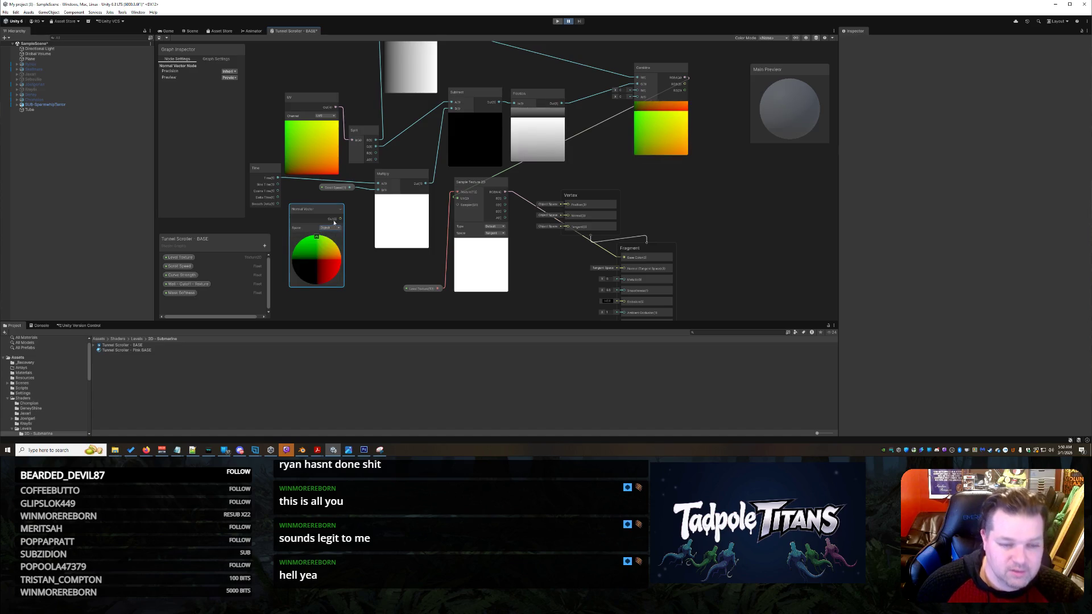
pyautogui.moveTo(318, 210); pyautogui.dragTo(312, 210)
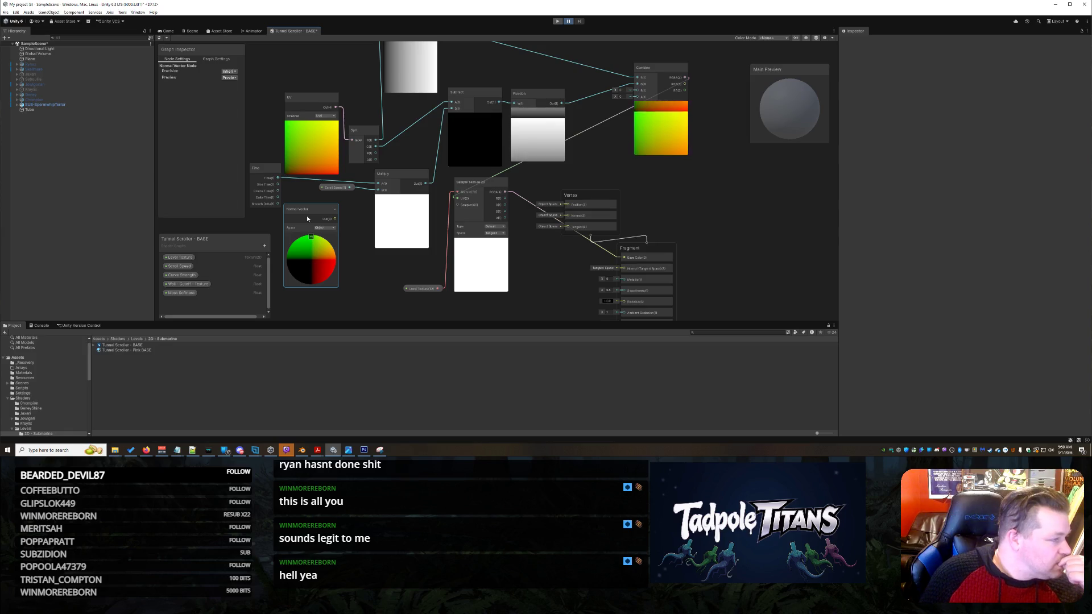
# Add a Split node beside Normal Vector, moving Multiply and Sample Texture 2D aside.
pyautogui.moveTo(405, 171); pyautogui.dragTo(417, 134)
pyautogui.rightClick(403, 221)
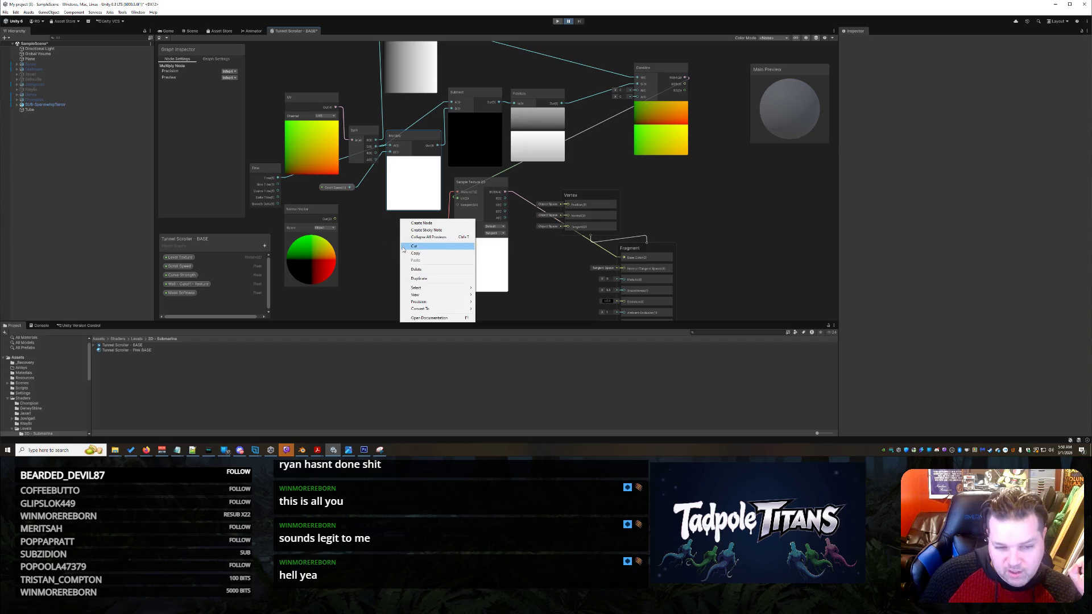
pyautogui.click(420, 224)
pyautogui.write('split')
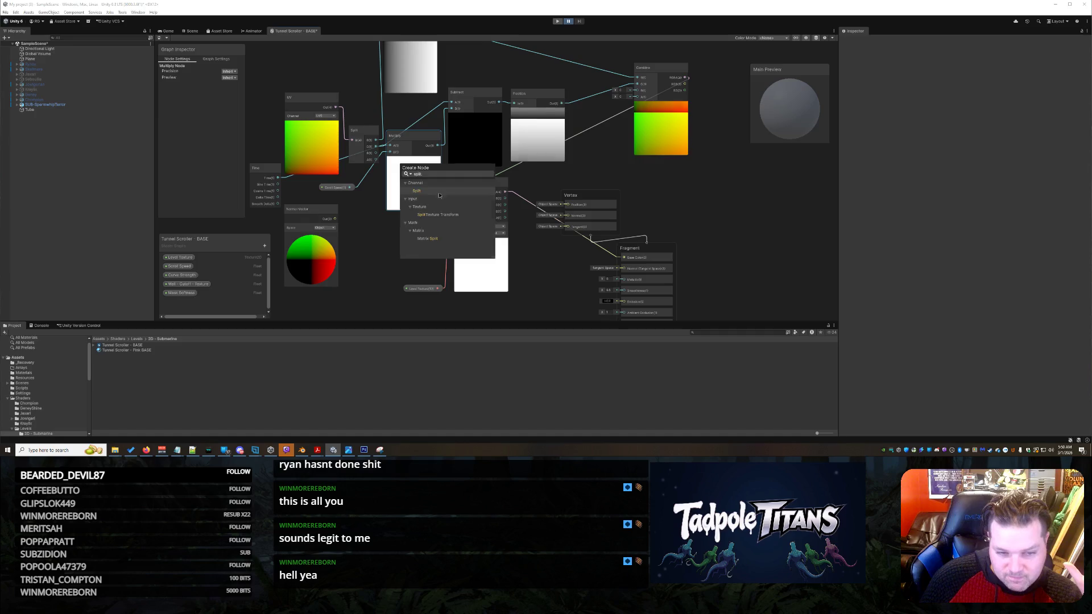
pyautogui.click(438, 193)
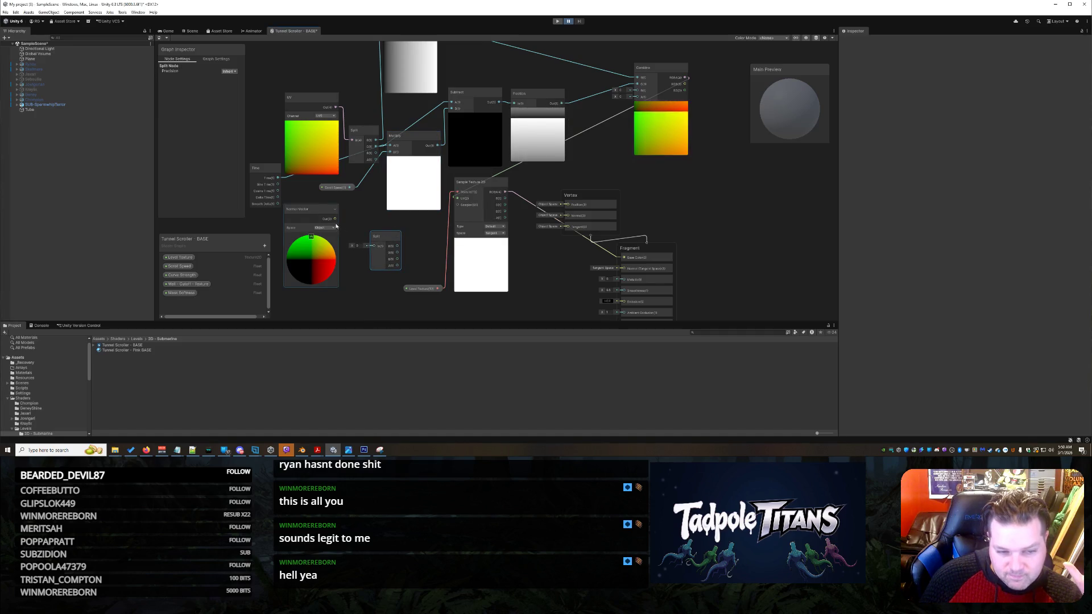
pyautogui.moveTo(384, 245); pyautogui.dragTo(369, 234)
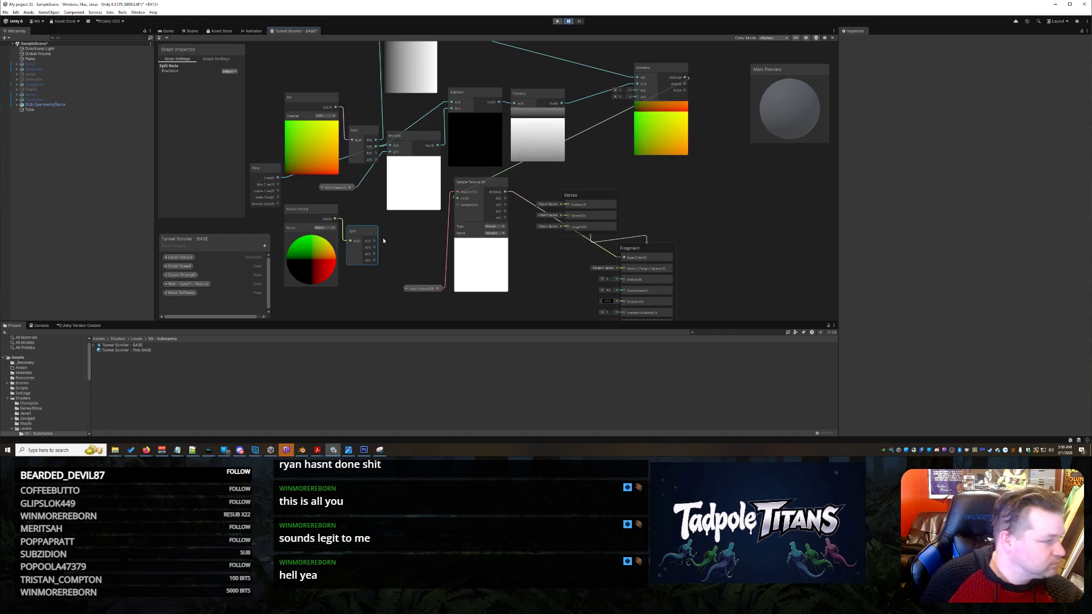
pyautogui.moveTo(472, 183); pyautogui.dragTo(507, 182)
# Move the Vertex, Sample Texture 2D and Level Texture nodes further right.
pyautogui.moveTo(595, 206); pyautogui.dragTo(708, 191)
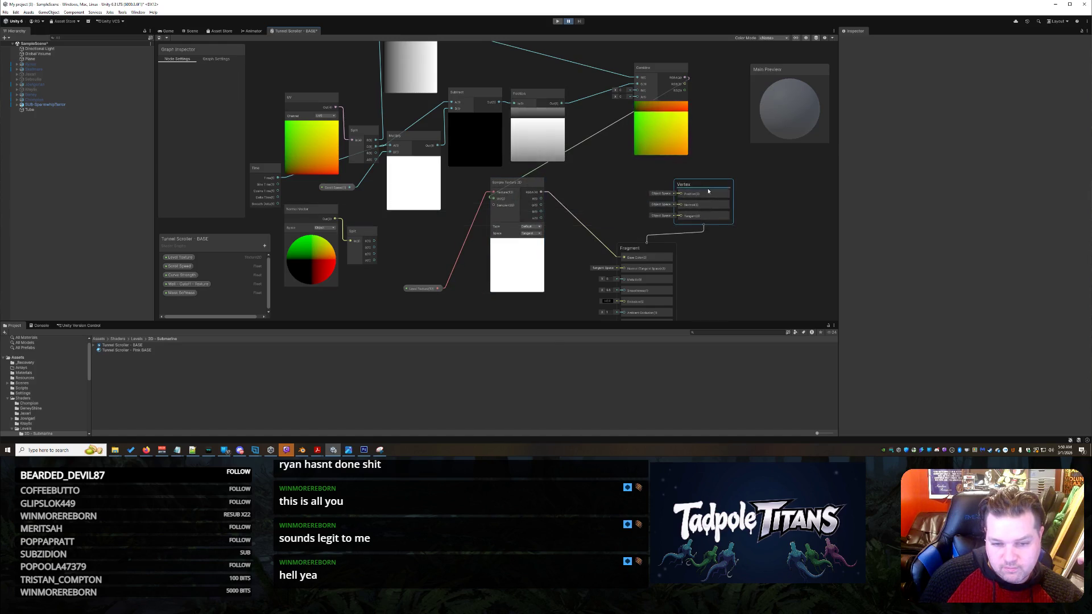
pyautogui.moveTo(526, 193); pyautogui.dragTo(569, 190)
pyautogui.moveTo(422, 288)
pyautogui.mouseDown()
pyautogui.moveTo(489, 222)
pyautogui.moveTo(506, 181)
pyautogui.mouseUp()
# Add an Absolute node near Split and feed Split's G channel into it.
pyautogui.rightClick(415, 297)
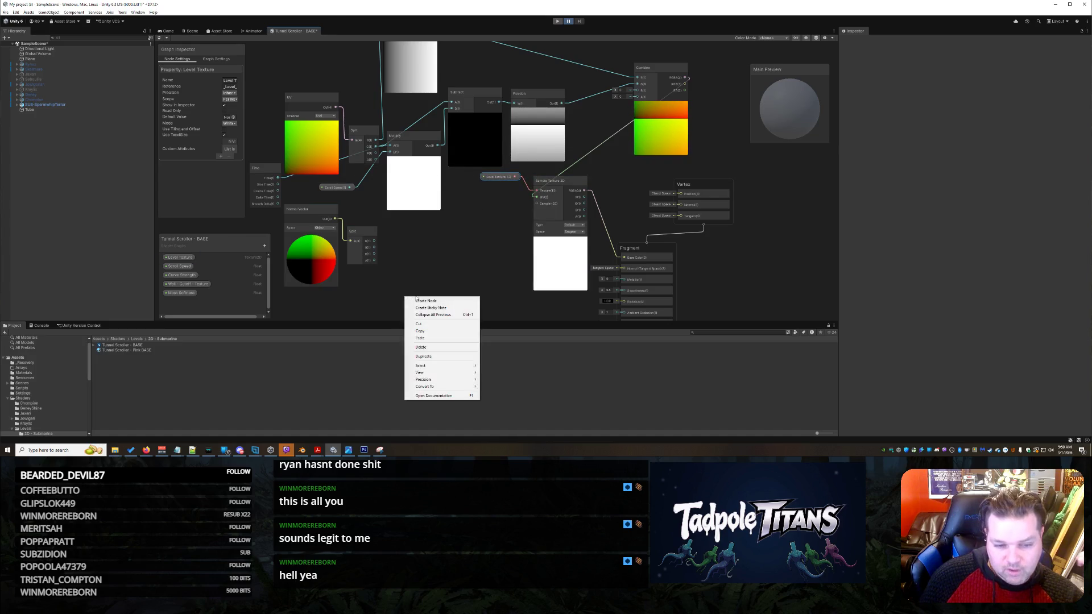
pyautogui.click(438, 301)
pyautogui.write('abs')
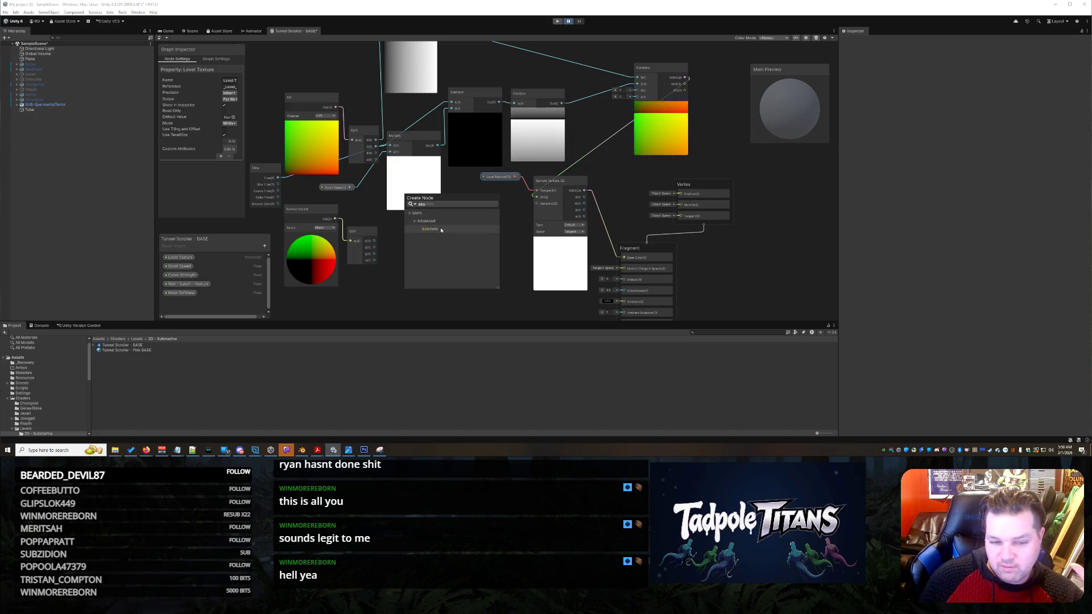
pyautogui.click(441, 230)
pyautogui.moveTo(436, 305); pyautogui.dragTo(434, 219)
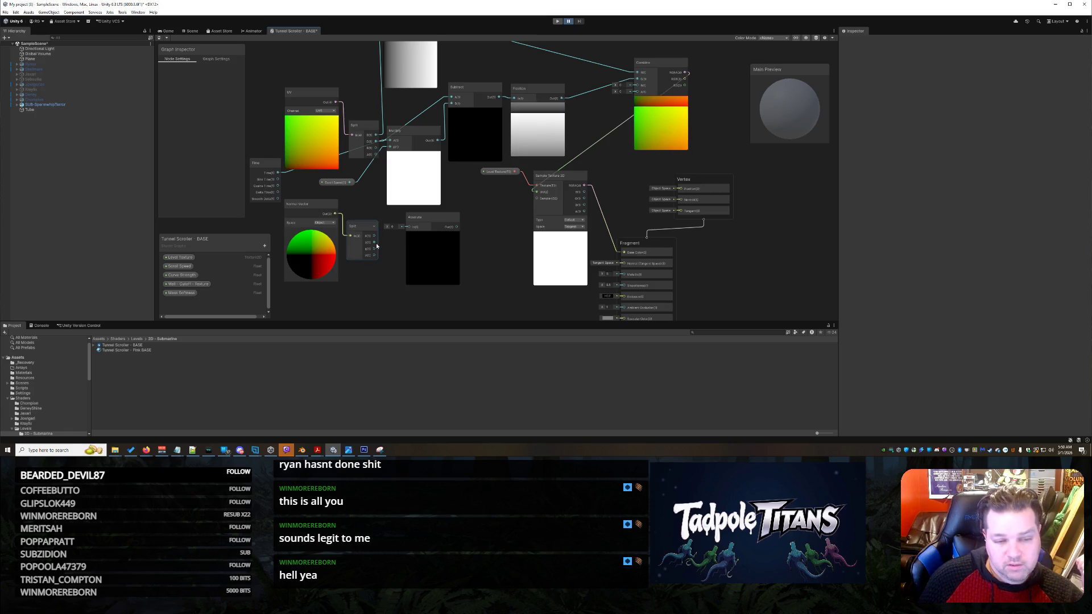
pyautogui.moveTo(374, 242); pyautogui.dragTo(409, 227)
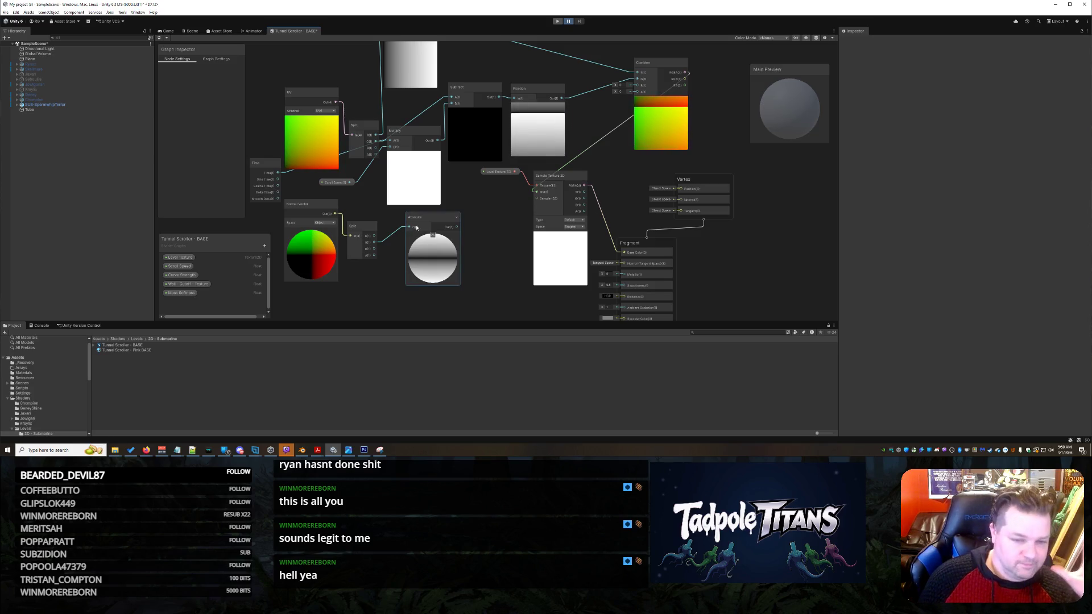
pyautogui.moveTo(432, 220); pyautogui.dragTo(413, 220)
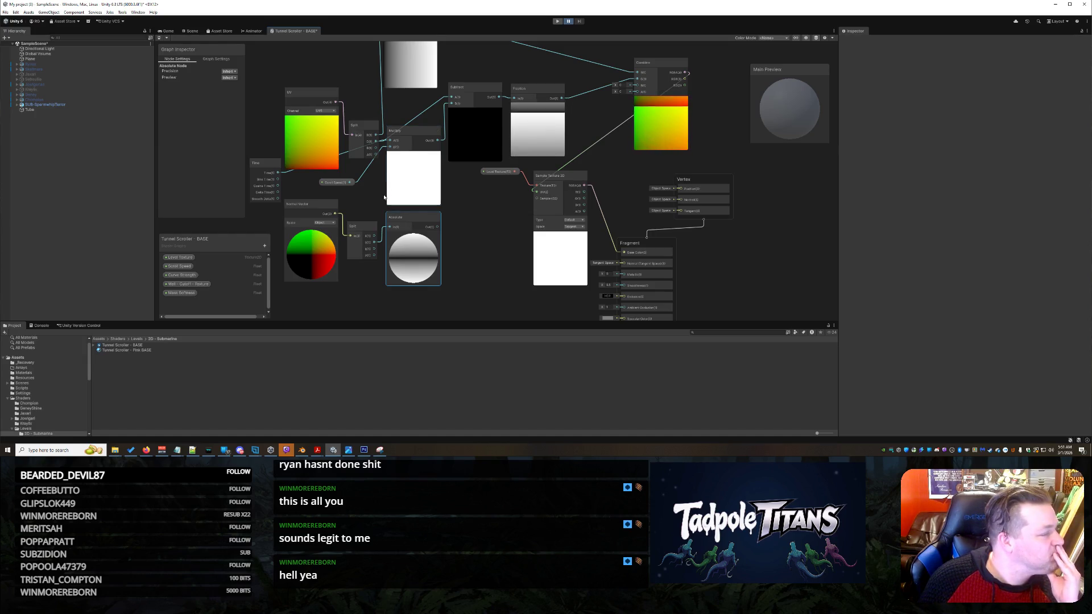
pyautogui.rightClick(467, 291)
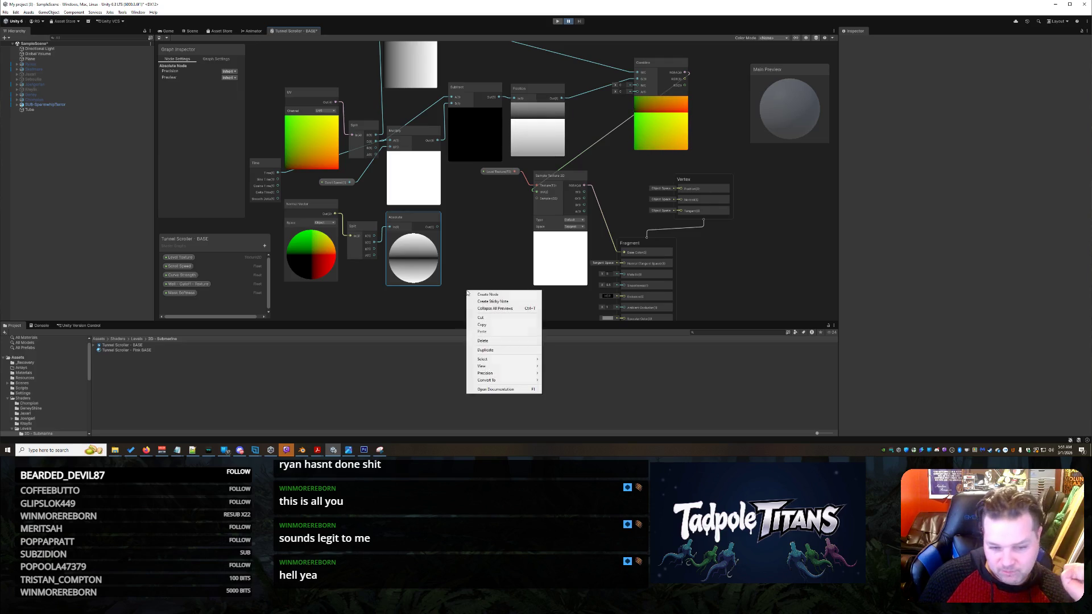
# Add a Step node with Edge 0.5 and feed the Absolute output into its In.
pyautogui.click(472, 295)
pyautogui.write('step')
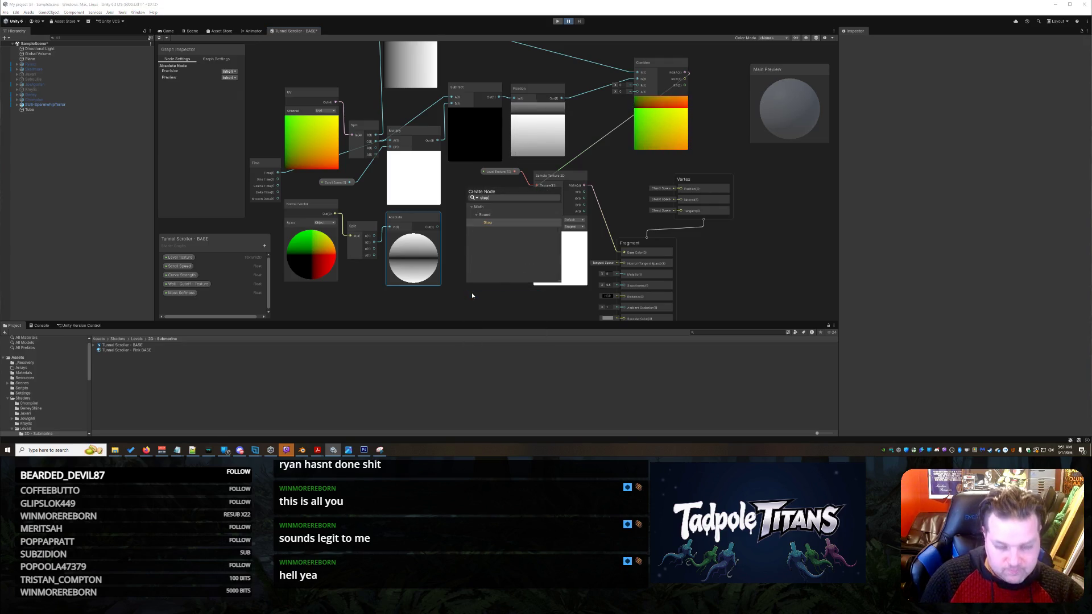
pyautogui.click(493, 223)
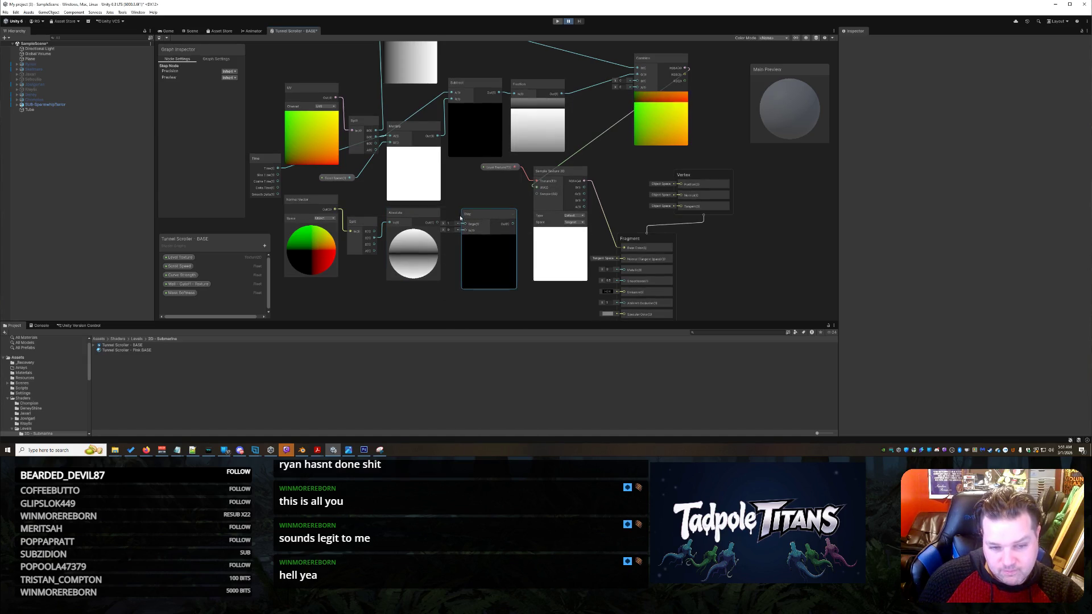
pyautogui.click(449, 223)
pyautogui.write('0.5')
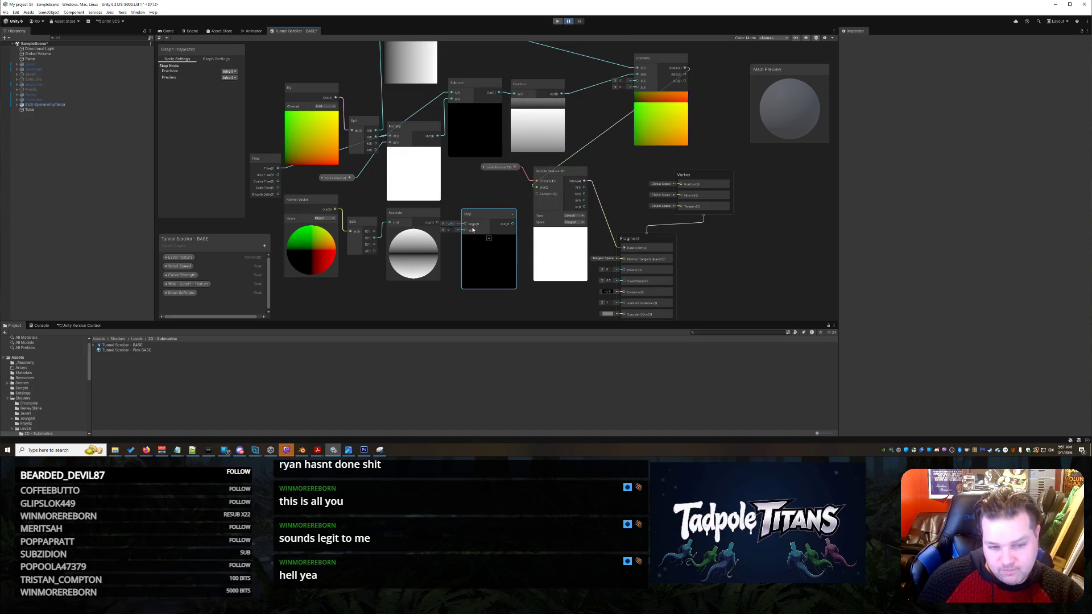
pyautogui.moveTo(438, 223)
pyautogui.mouseDown()
pyautogui.moveTo(466, 230)
pyautogui.moveTo(482, 214)
pyautogui.moveTo(470, 199)
pyautogui.mouseUp()
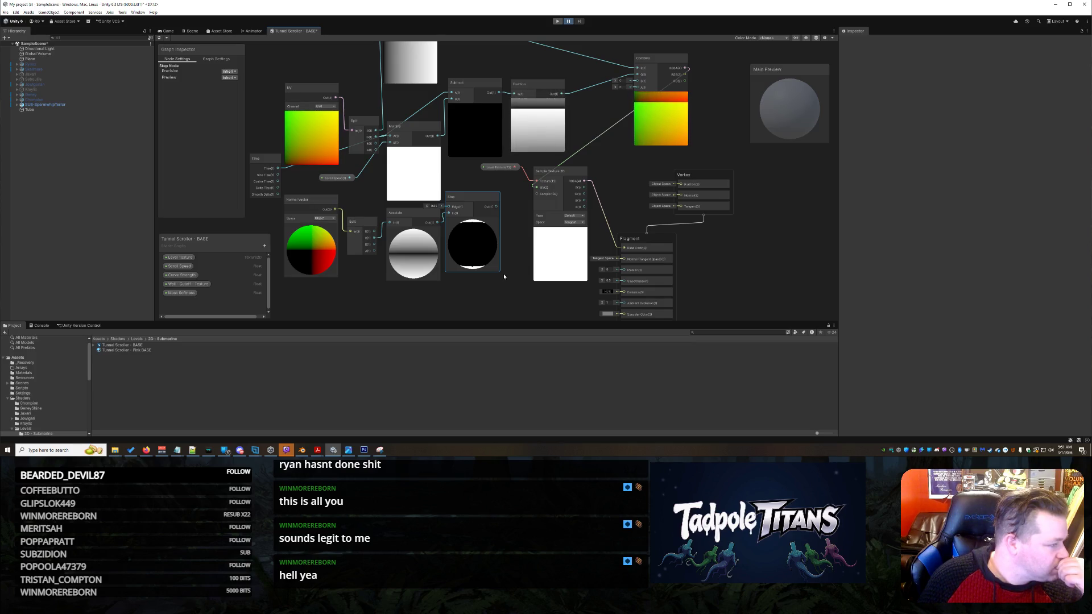
# Add a One Minus node beside Step and move Sample Texture 2D up out of the way.
pyautogui.rightClick(479, 305)
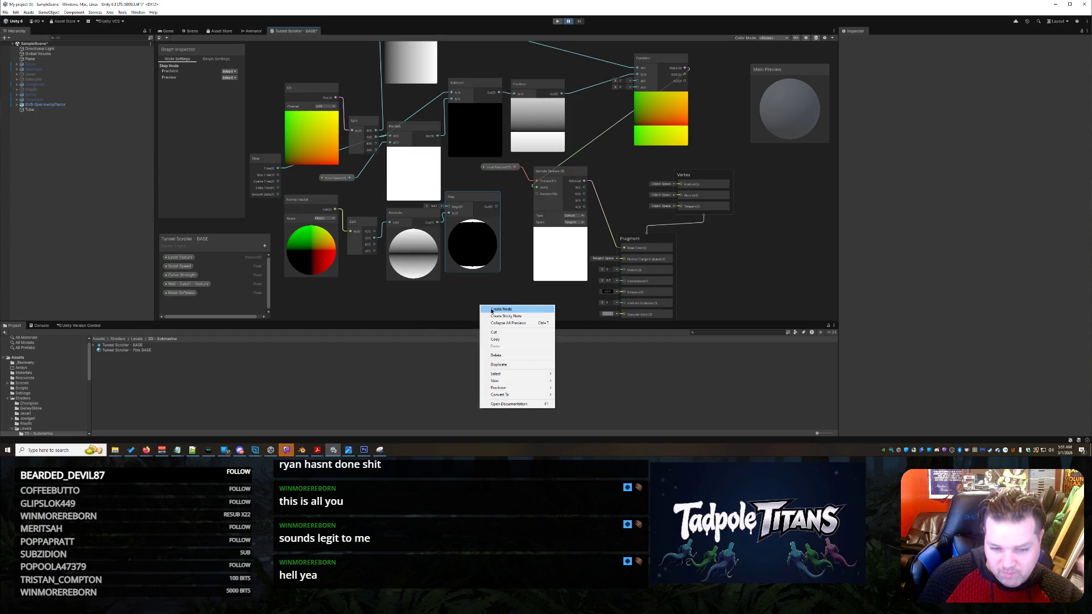
pyautogui.click(492, 310)
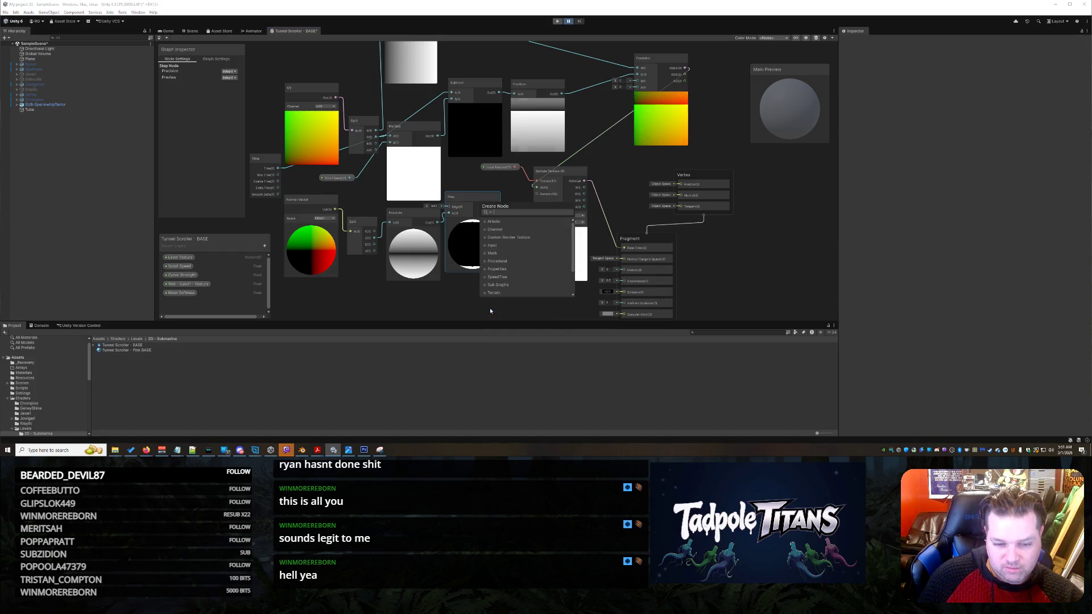
pyautogui.write('one m')
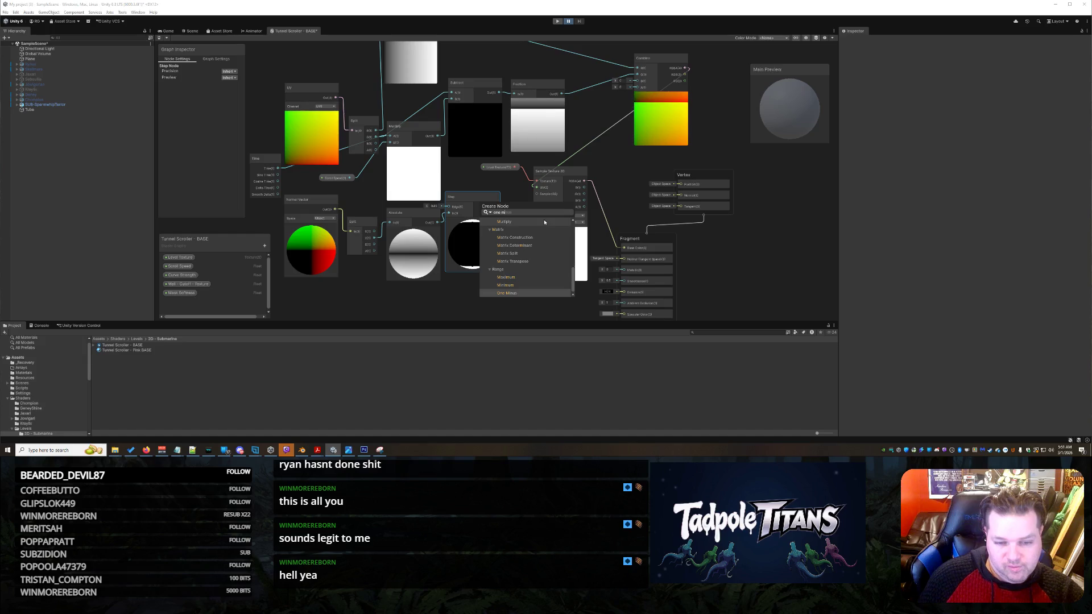
pyautogui.click(510, 296)
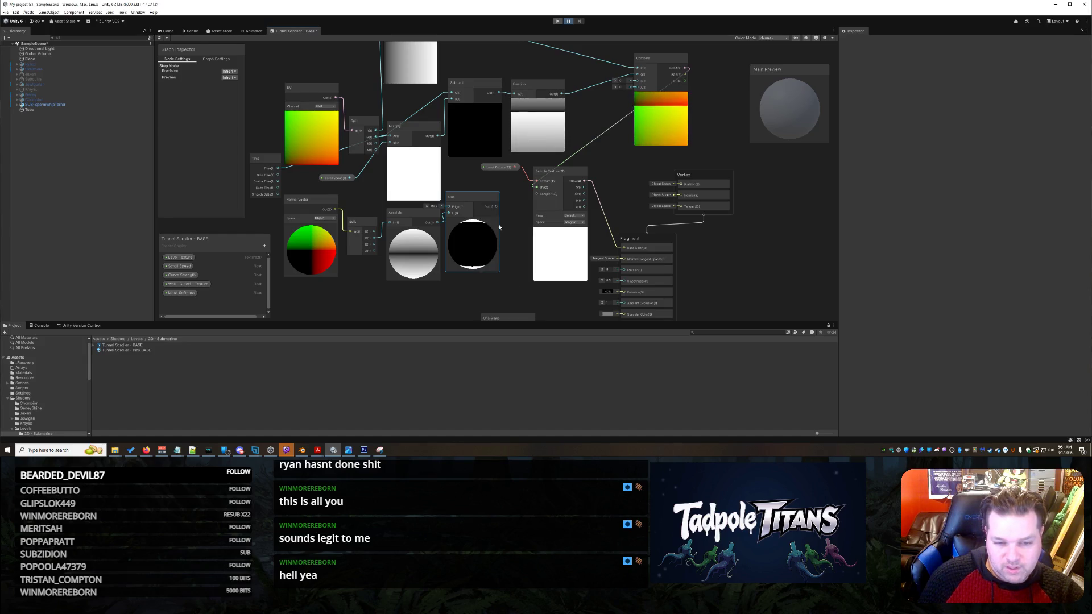
pyautogui.moveTo(566, 173); pyautogui.dragTo(606, 122)
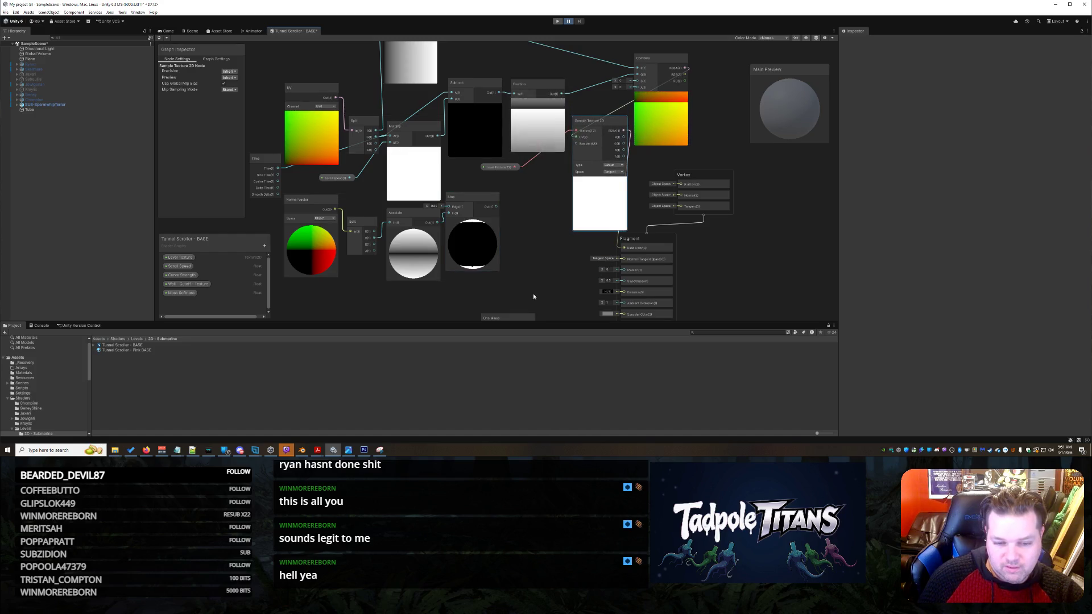
pyautogui.moveTo(518, 319)
pyautogui.mouseDown()
pyautogui.moveTo(550, 203)
pyautogui.moveTo(506, 202)
pyautogui.moveTo(526, 197)
pyautogui.mouseUp()
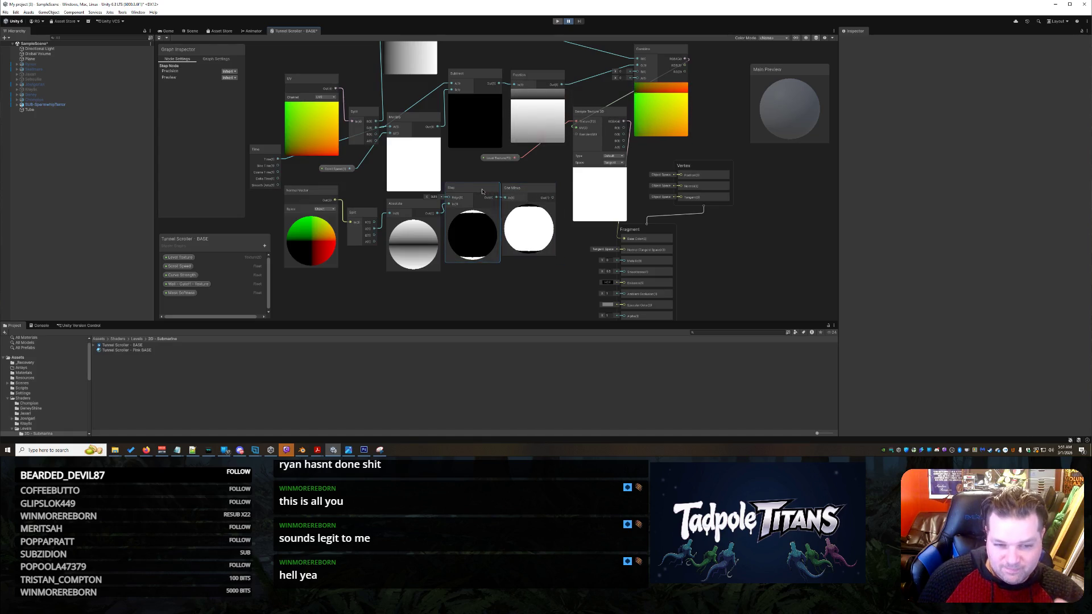
pyautogui.moveTo(513, 190); pyautogui.dragTo(511, 186)
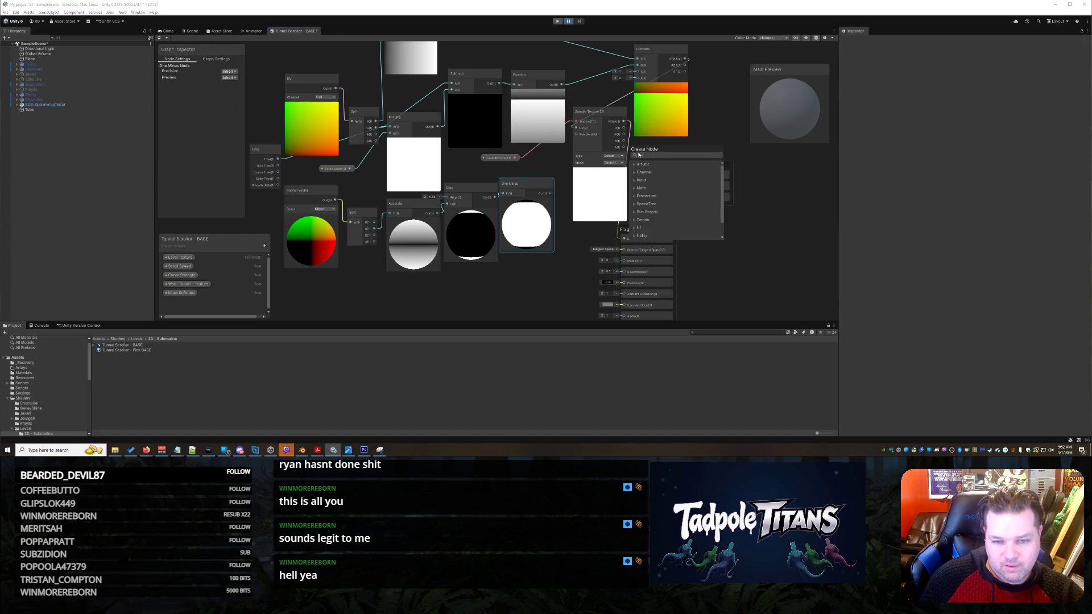
# Add a Multiply node right of Fragment and wire the One Minus mask into its B input.
pyautogui.click(796, 214)
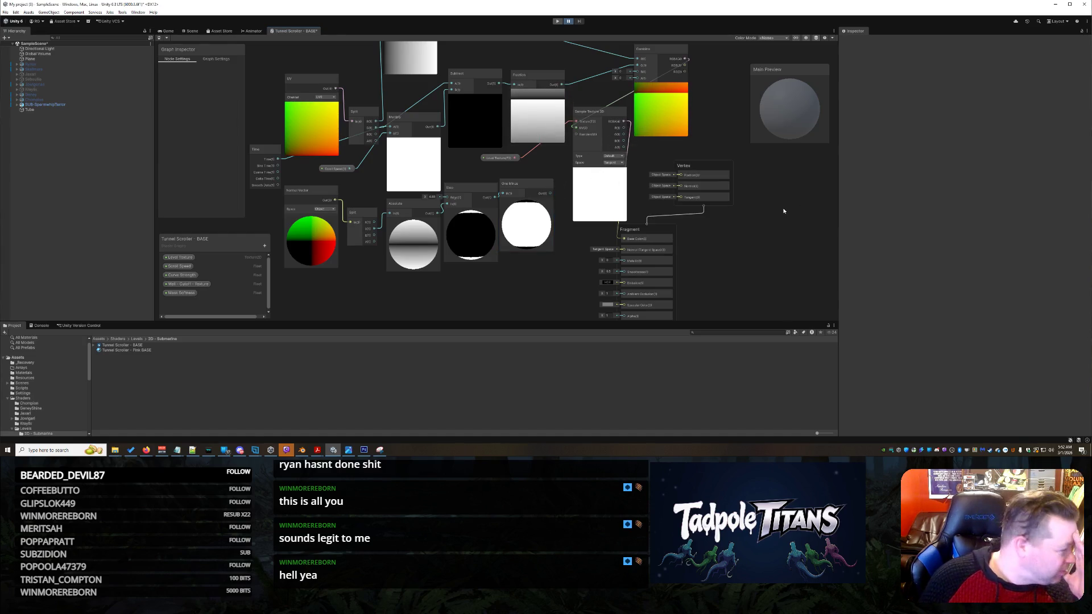
pyautogui.rightClick(438, 289)
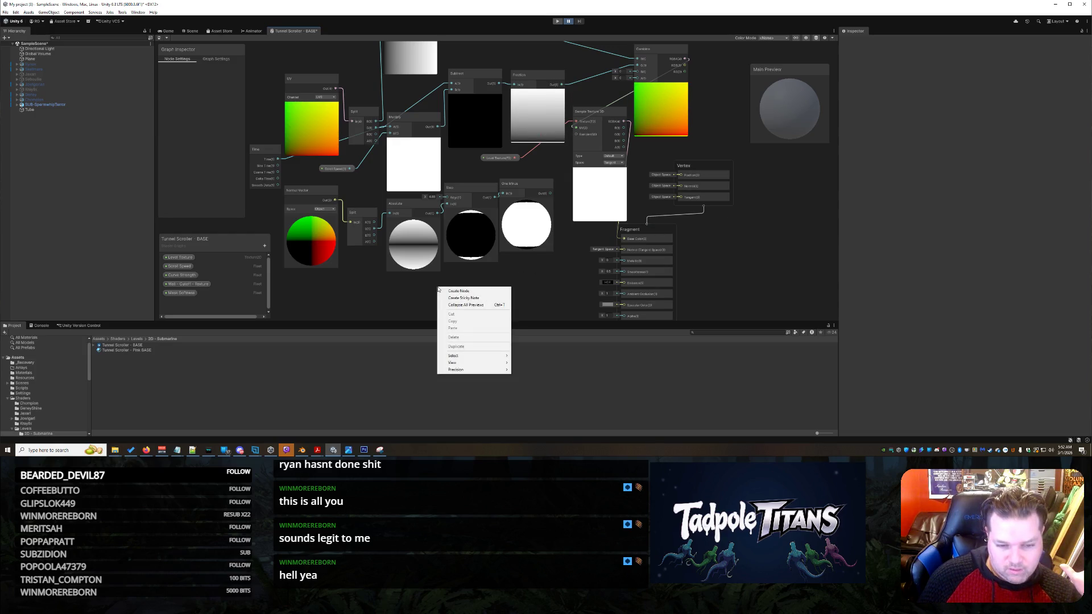
pyautogui.click(440, 290)
pyautogui.write('mult')
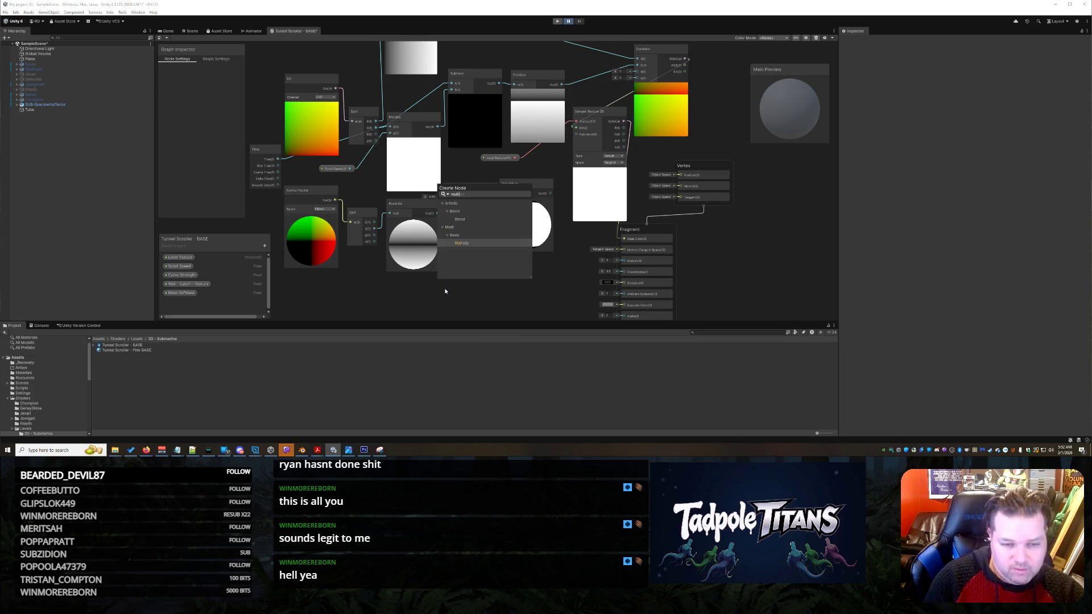
pyautogui.click(481, 241)
pyautogui.moveTo(454, 306)
pyautogui.mouseDown()
pyautogui.moveTo(568, 296)
pyautogui.moveTo(725, 237)
pyautogui.mouseUp()
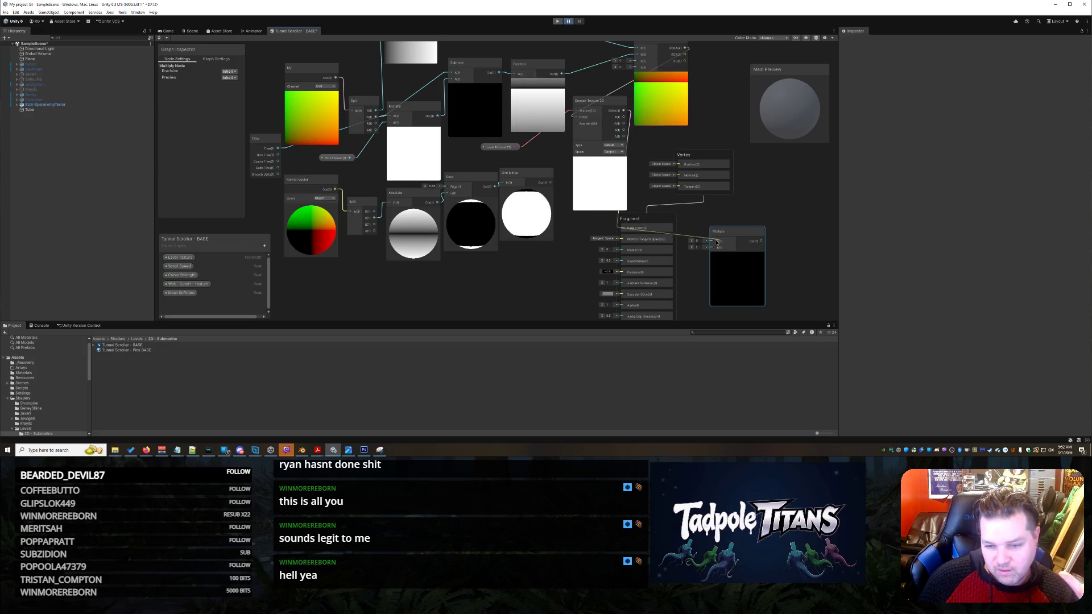
pyautogui.moveTo(715, 245); pyautogui.dragTo(714, 242)
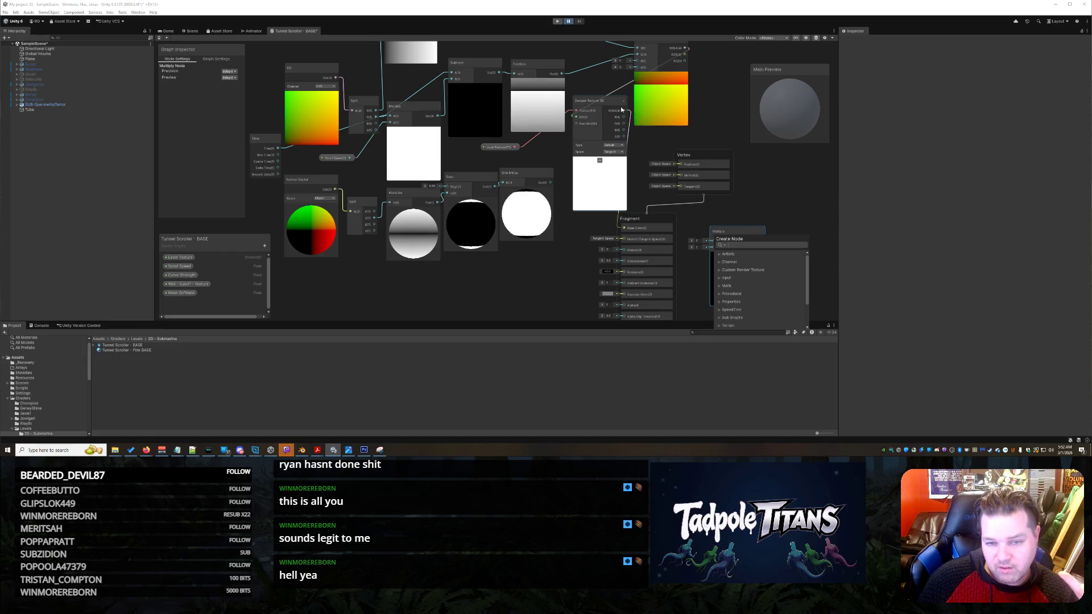
pyautogui.click(630, 115)
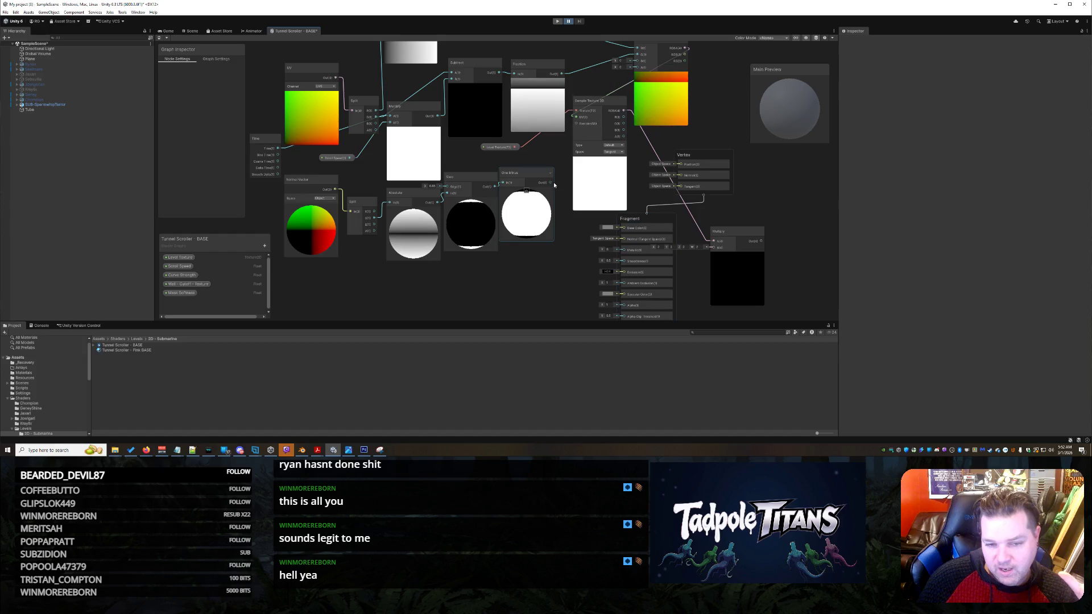
pyautogui.moveTo(714, 250); pyautogui.dragTo(714, 248)
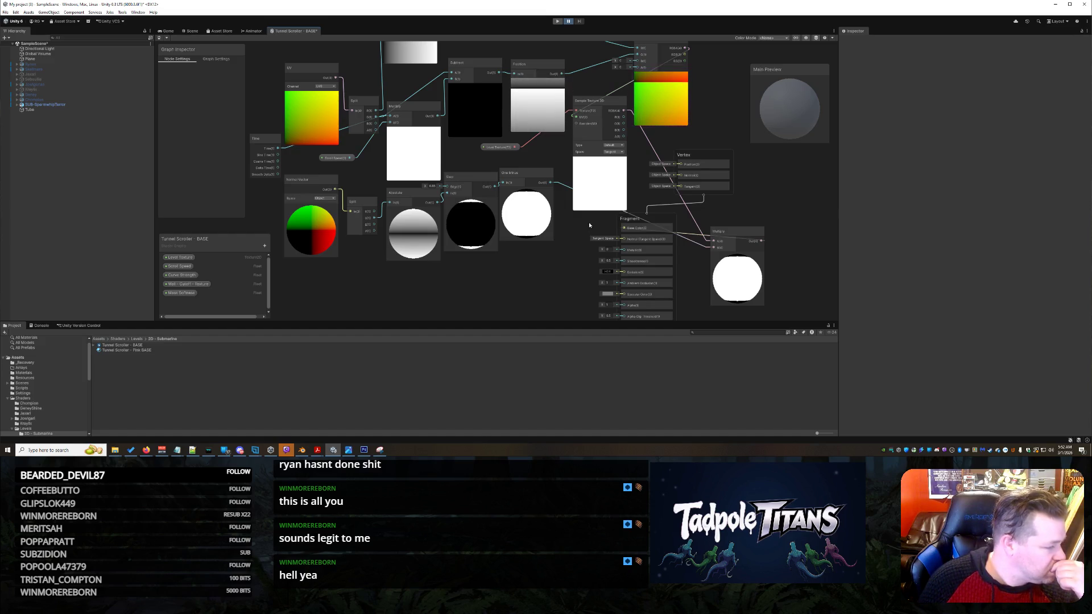
pyautogui.rightClick(459, 292)
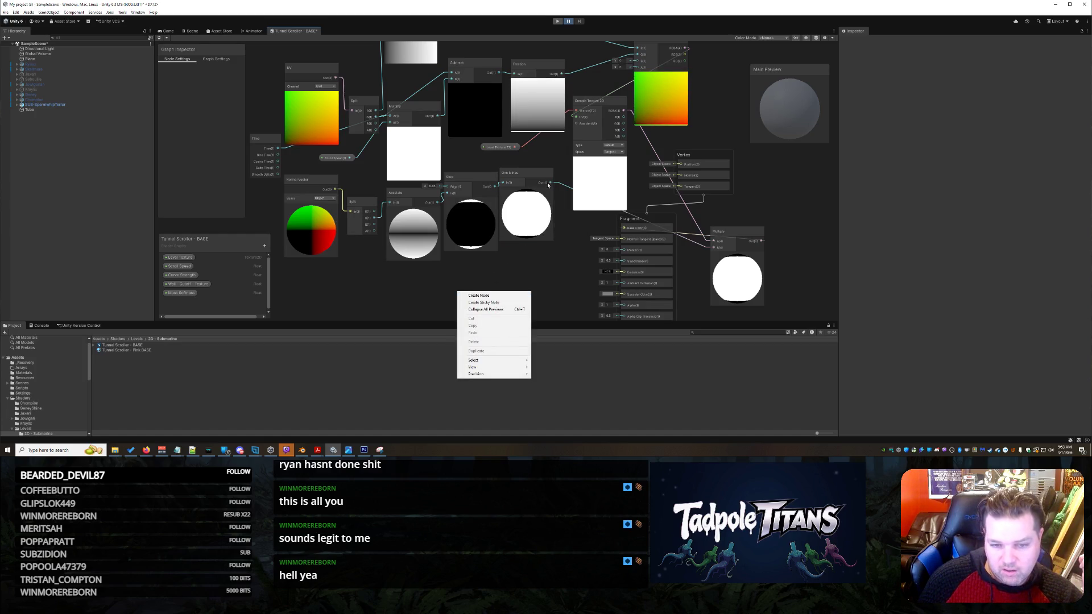
pyautogui.click(489, 296)
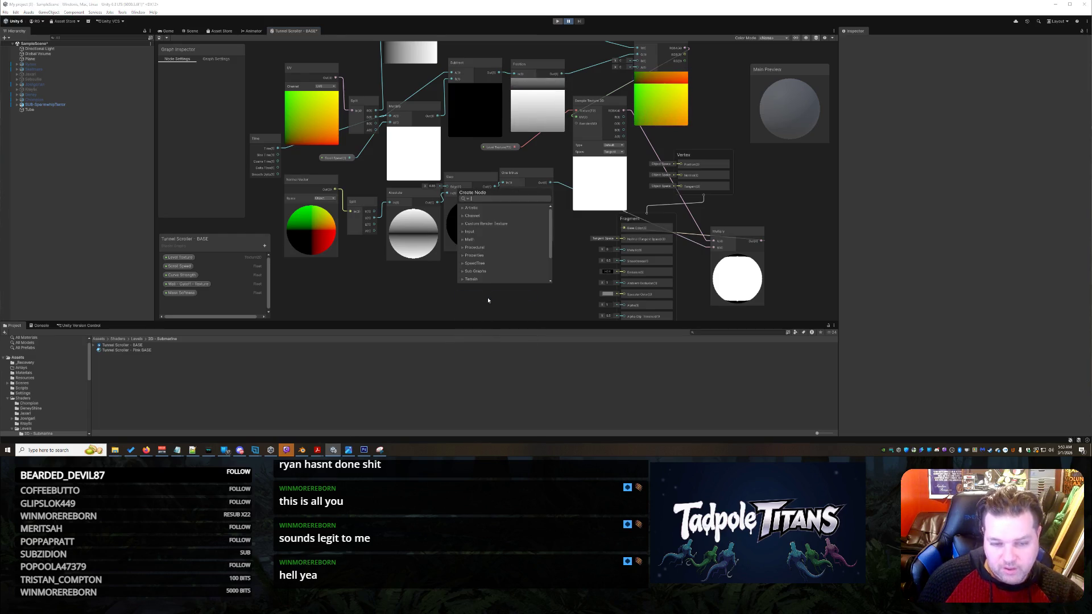
pyautogui.write('mul')
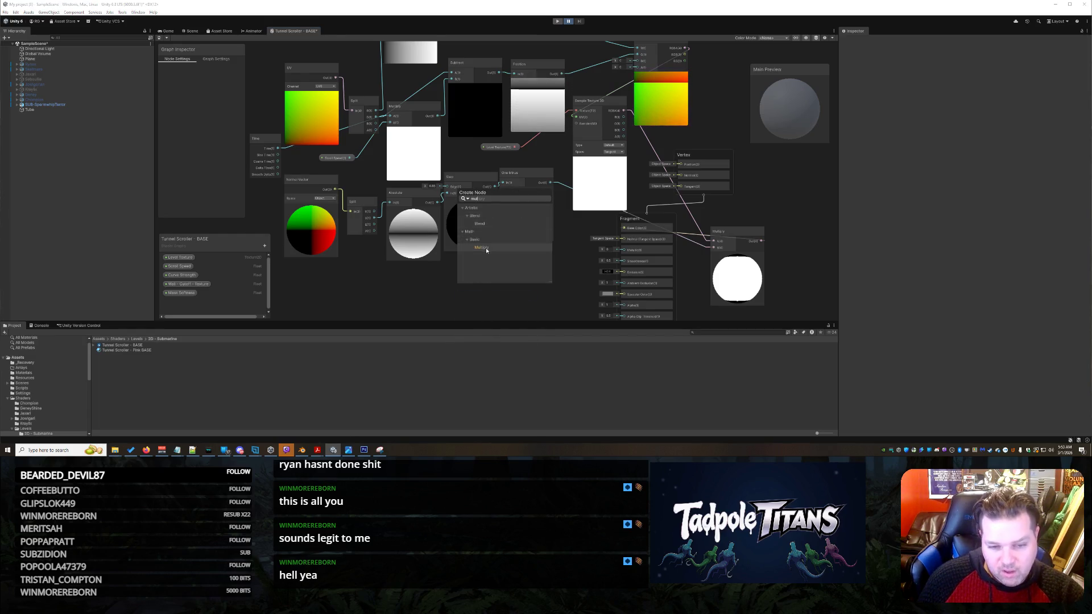
pyautogui.click(486, 249)
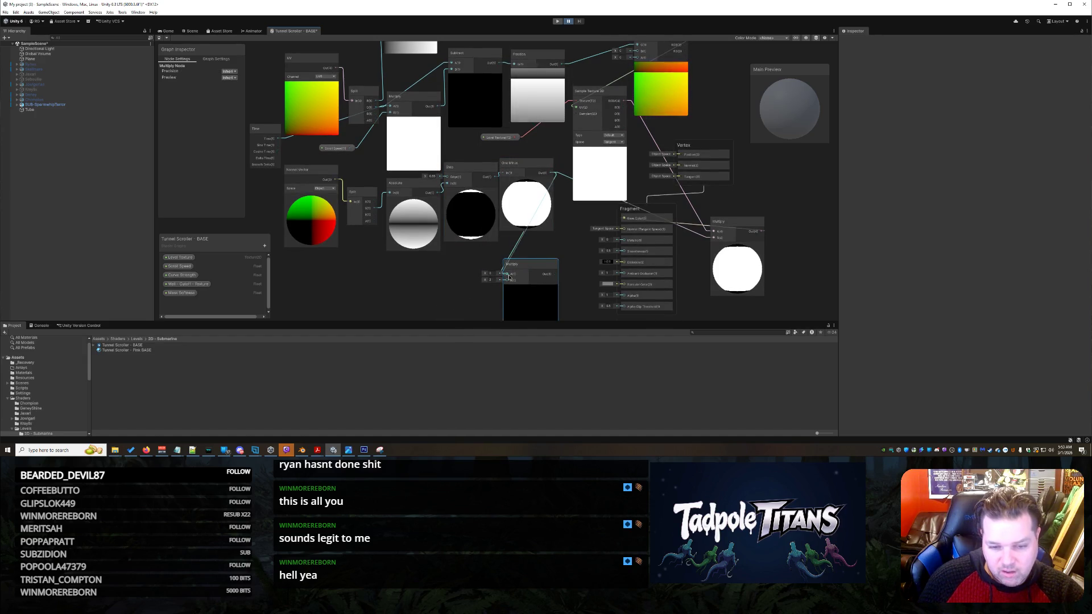
pyautogui.moveTo(510, 277); pyautogui.dragTo(511, 275)
pyautogui.moveTo(590, 281); pyautogui.dragTo(620, 285)
pyautogui.moveTo(531, 233); pyautogui.dragTo(548, 220)
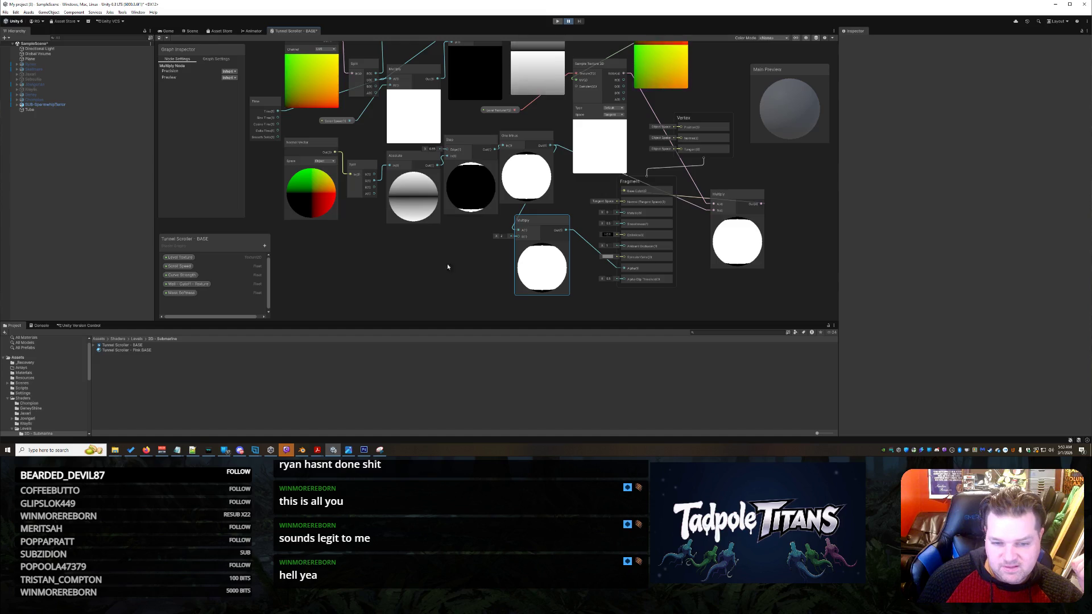
pyautogui.rightClick(539, 224)
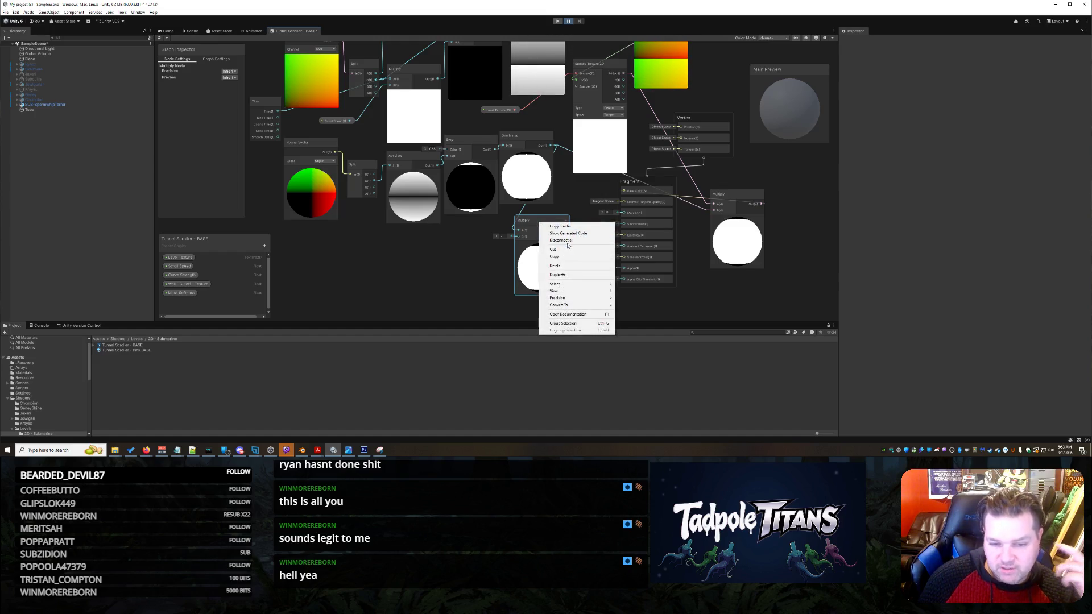
pyautogui.click(574, 265)
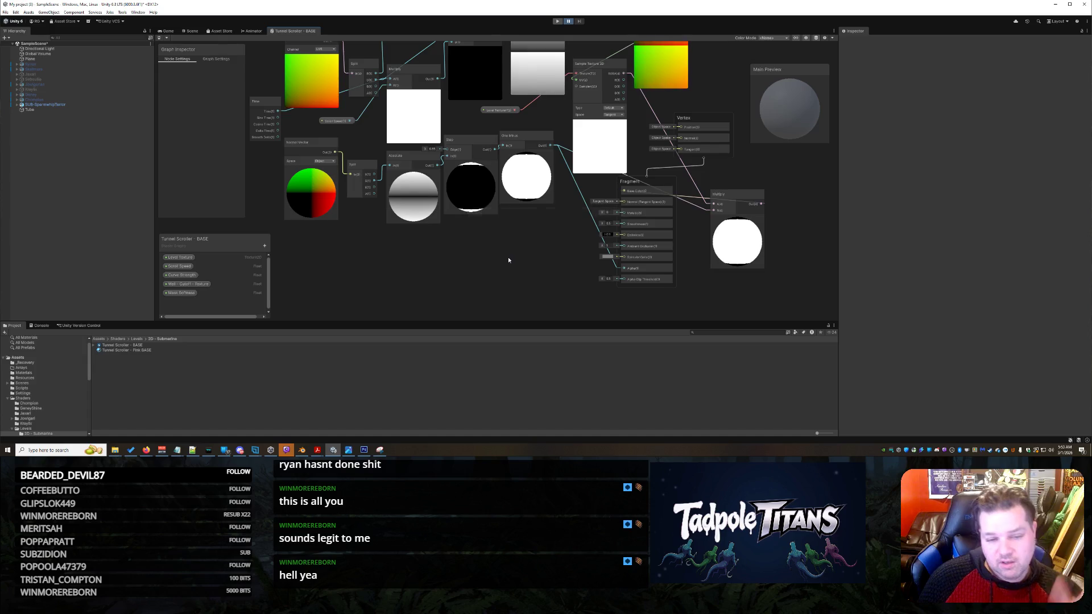
pyautogui.click(189, 31)
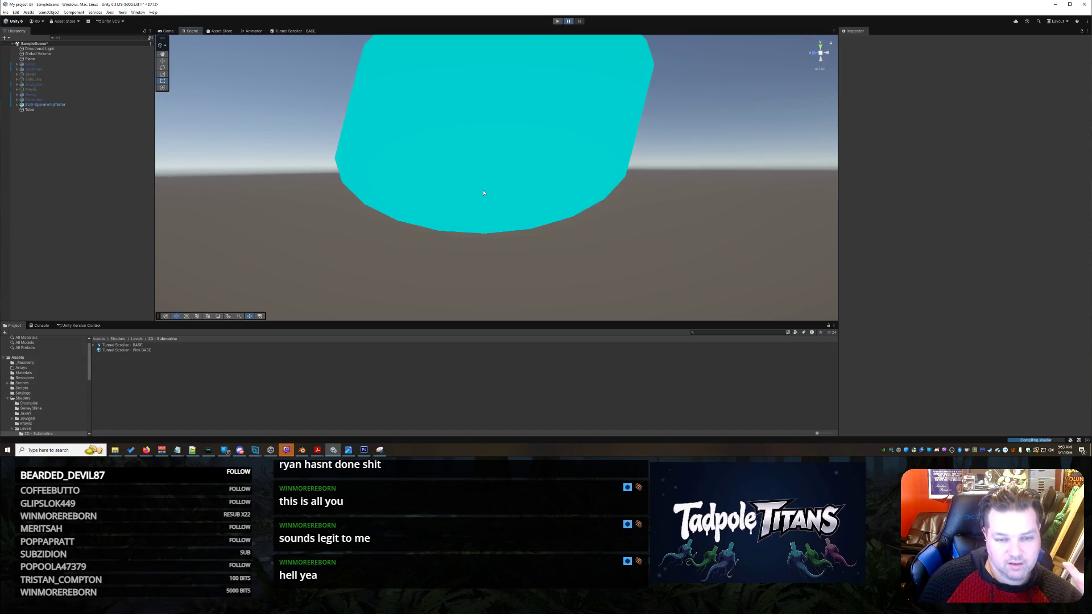
# Orbit the Scene view to inspect the translucent pink textured tunnel wall.
pyautogui.moveTo(567, 234)
pyautogui.mouseDown()
pyautogui.moveTo(589, 239)
pyautogui.moveTo(577, 230)
pyautogui.moveTo(548, 258)
pyautogui.moveTo(575, 239)
pyautogui.moveTo(373, 241)
pyautogui.moveTo(507, 266)
pyautogui.moveTo(597, 239)
pyautogui.moveTo(636, 252)
pyautogui.moveTo(615, 261)
pyautogui.moveTo(580, 246)
pyautogui.moveTo(685, 231)
pyautogui.moveTo(629, 246)
pyautogui.moveTo(597, 241)
pyautogui.moveTo(551, 268)
pyautogui.moveTo(507, 256)
pyautogui.moveTo(548, 260)
pyautogui.moveTo(556, 244)
pyautogui.moveTo(663, 237)
pyautogui.moveTo(597, 237)
pyautogui.moveTo(676, 245)
pyautogui.moveTo(718, 233)
pyautogui.moveTo(603, 249)
pyautogui.moveTo(670, 254)
pyautogui.moveTo(690, 240)
pyautogui.moveTo(643, 253)
pyautogui.moveTo(586, 249)
pyautogui.moveTo(592, 256)
pyautogui.moveTo(590, 242)
pyautogui.moveTo(541, 224)
pyautogui.moveTo(435, 227)
pyautogui.moveTo(621, 245)
pyautogui.moveTo(670, 225)
pyautogui.moveTo(638, 226)
pyautogui.mouseUp()
pyautogui.scroll(5, 585, 251)
pyautogui.scroll(-5, 617, 247)
pyautogui.scroll(3, 639, 228)
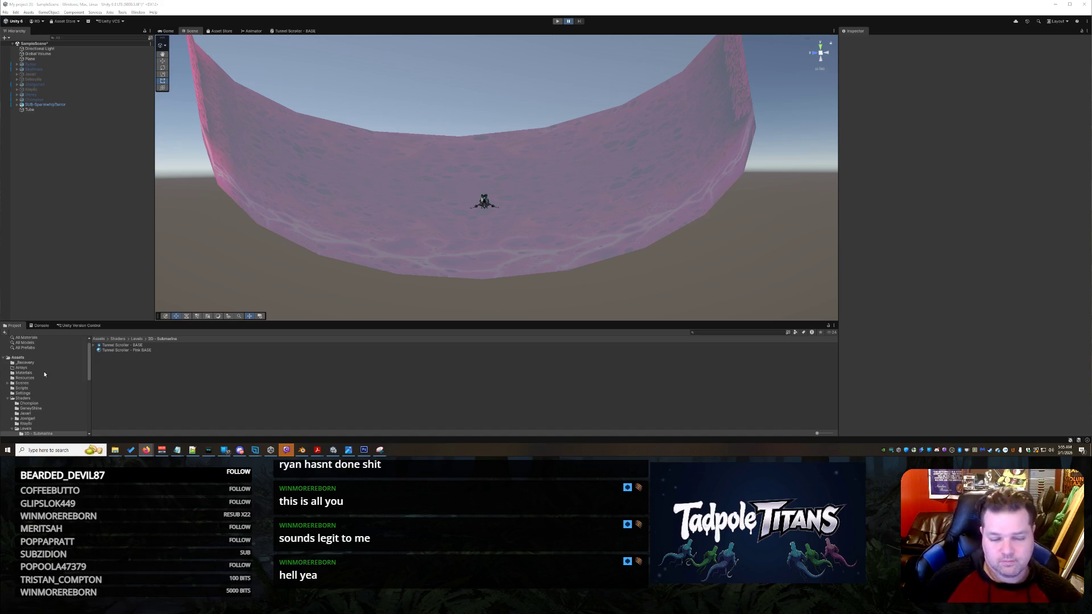
pyautogui.moveTo(598, 260)
pyautogui.mouseDown()
pyautogui.moveTo(634, 244)
pyautogui.moveTo(556, 246)
pyautogui.moveTo(406, 171)
pyautogui.moveTo(326, 170)
pyautogui.moveTo(609, 221)
pyautogui.moveTo(722, 261)
pyautogui.moveTo(453, 213)
pyautogui.moveTo(650, 239)
pyautogui.moveTo(596, 262)
pyautogui.moveTo(570, 243)
pyautogui.mouseUp()
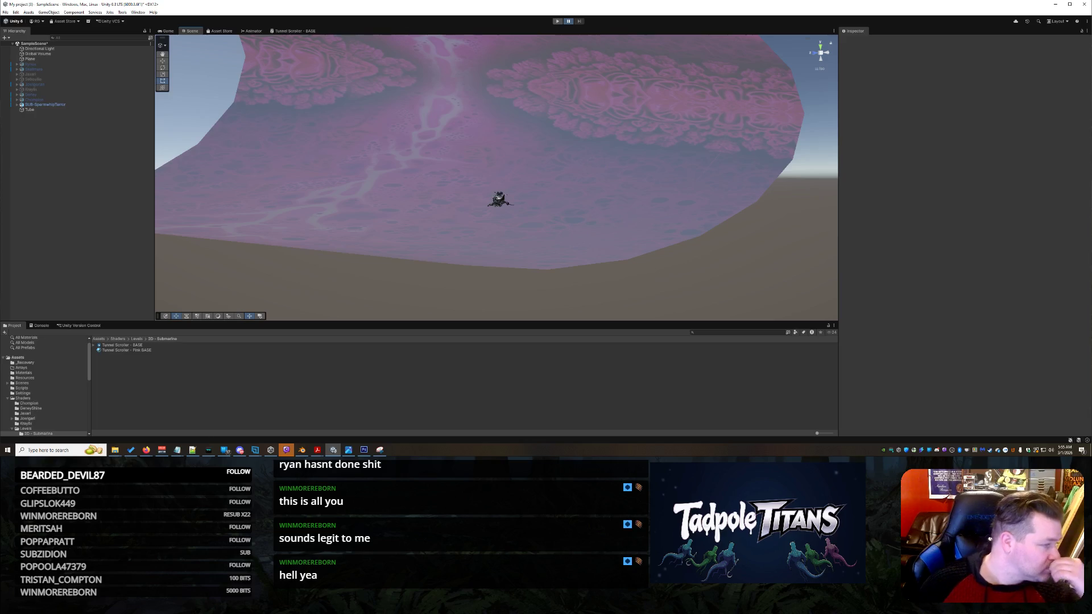